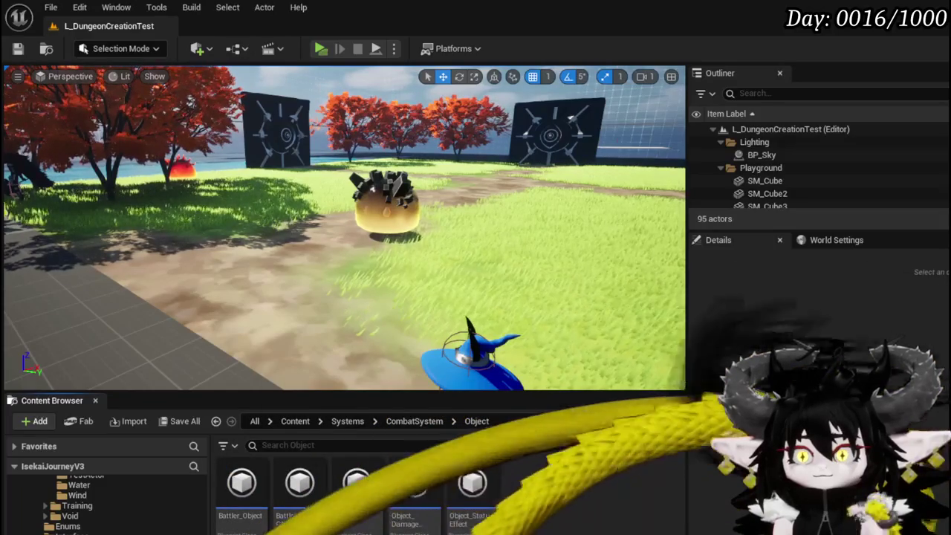
# Open the BattlerAI_Object blueprint and save it.
pyautogui.doubleClick(300, 483)
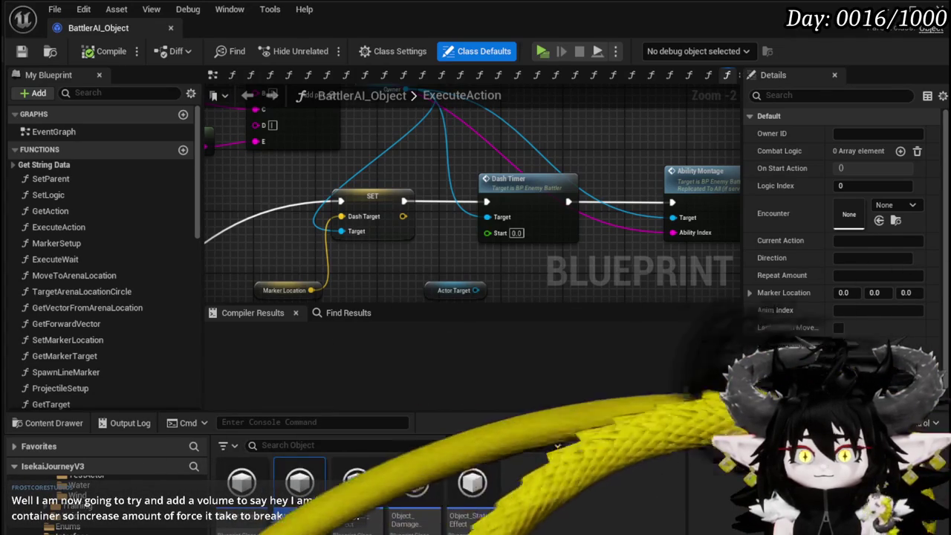
pyautogui.click(21, 52)
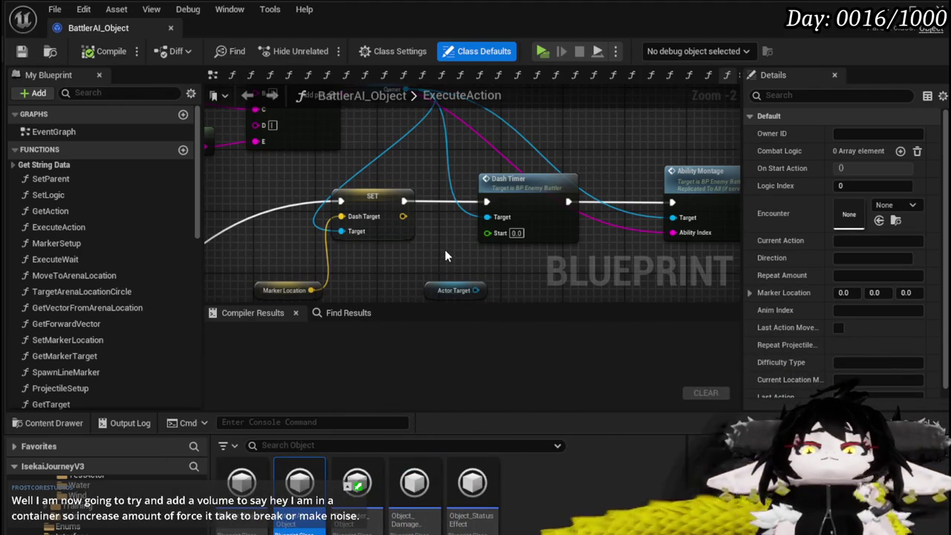
pyautogui.scroll(-2, 445, 257)
pyautogui.moveTo(404, 213)
pyautogui.mouseDown()
pyautogui.moveTo(356, 214)
pyautogui.moveTo(355, 277)
pyautogui.mouseUp()
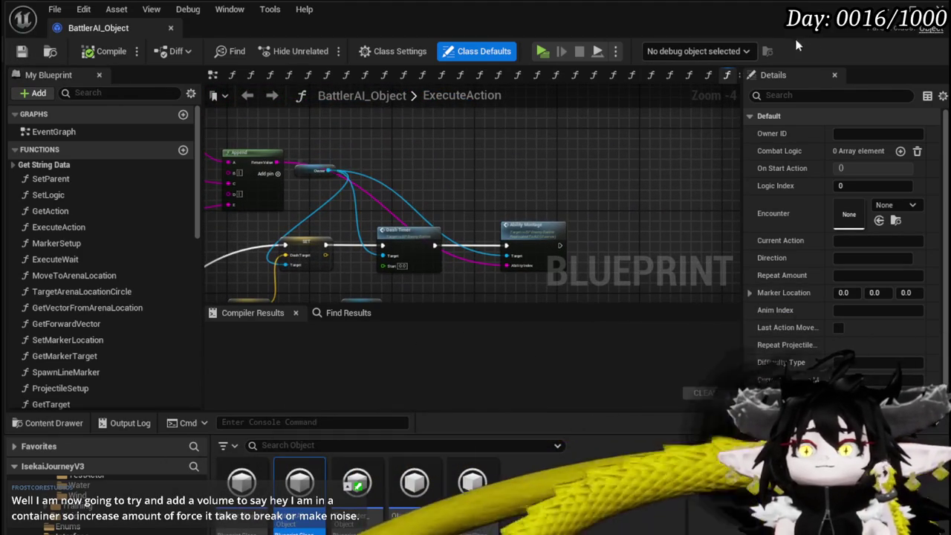
# Back in the level editor, browse the Content Browser to the CombatSystem > Actors folder.
pyautogui.click(257, 425)
pyautogui.scroll(2, 94, 520)
pyautogui.scroll(3, 95, 520)
pyautogui.click(67, 516)
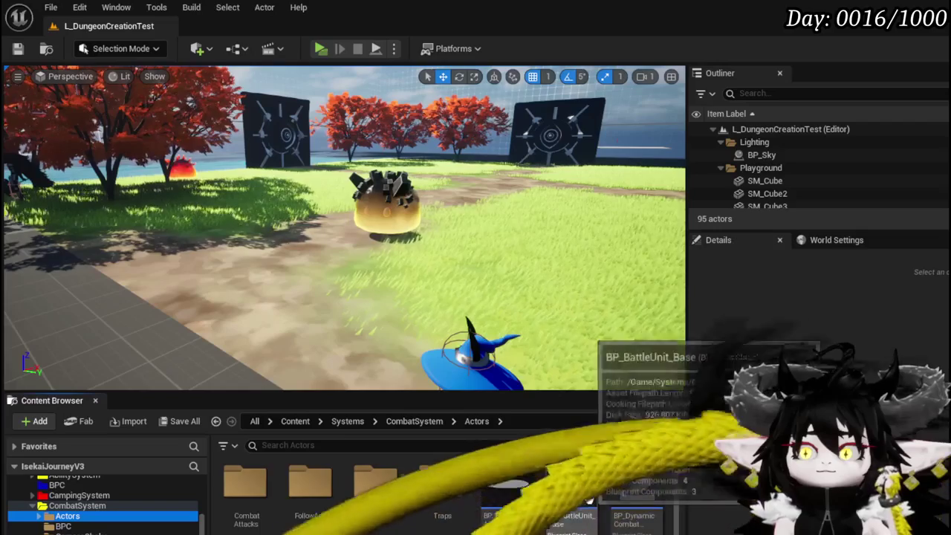
# Open BP_EnemyBattler and view its DashTimer function graph.
pyautogui.doubleClick(312, 527)
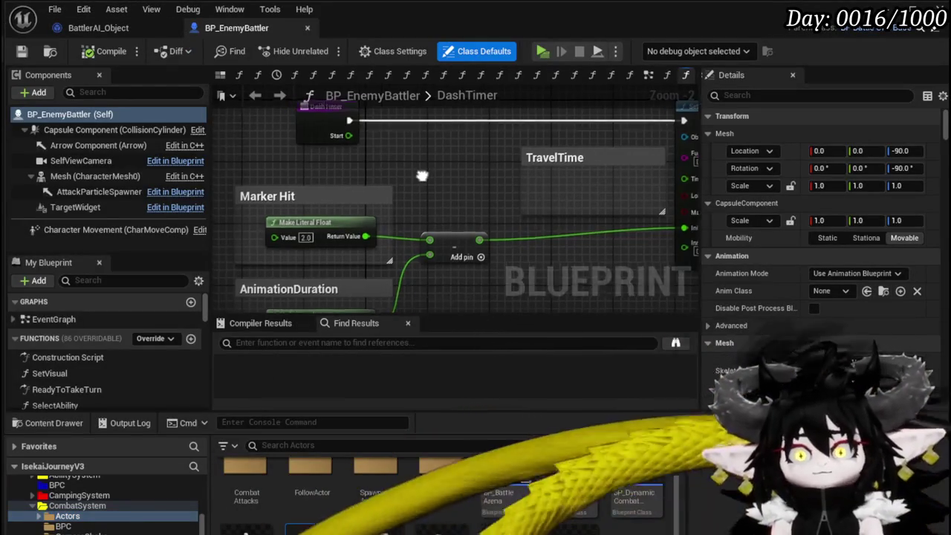
pyautogui.moveTo(422, 175); pyautogui.dragTo(447, 200)
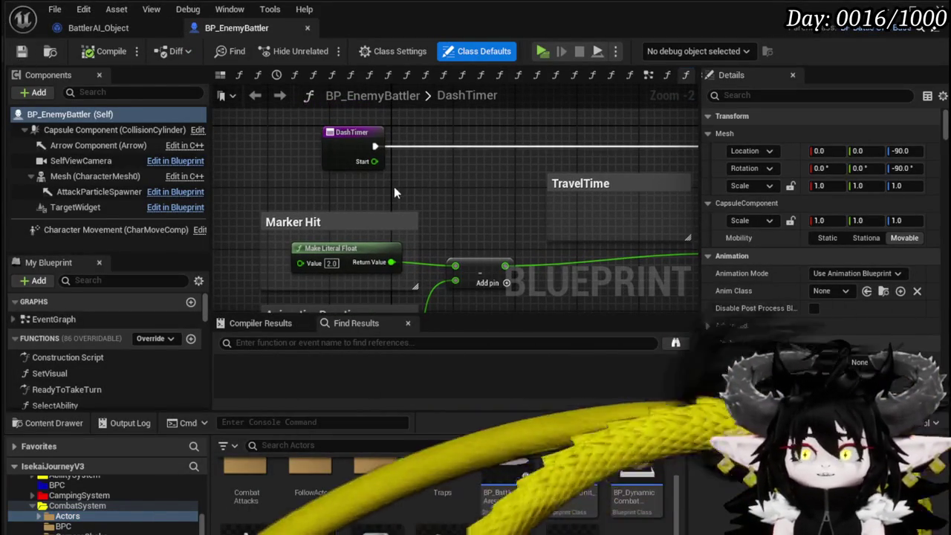
pyautogui.scroll(-2, 394, 192)
pyautogui.rightClick(323, 136)
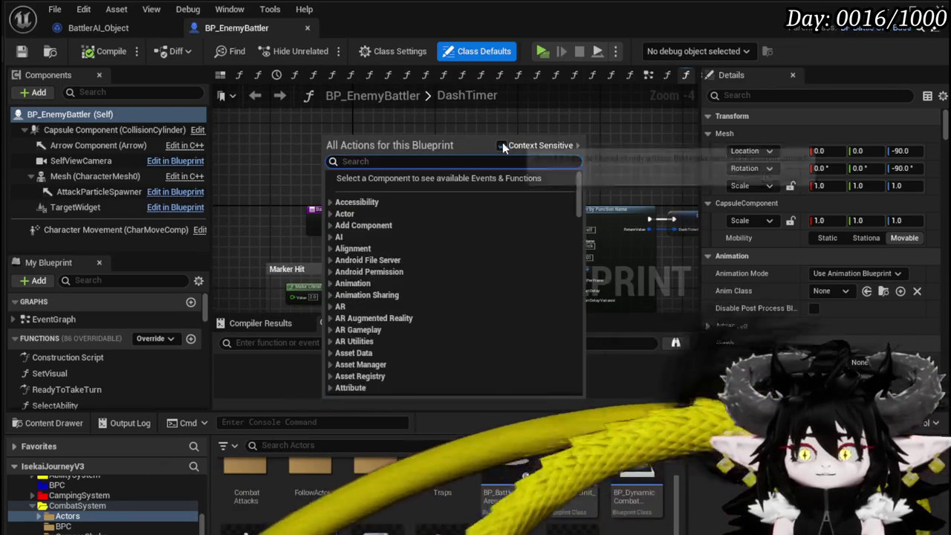
pyautogui.click(386, 129)
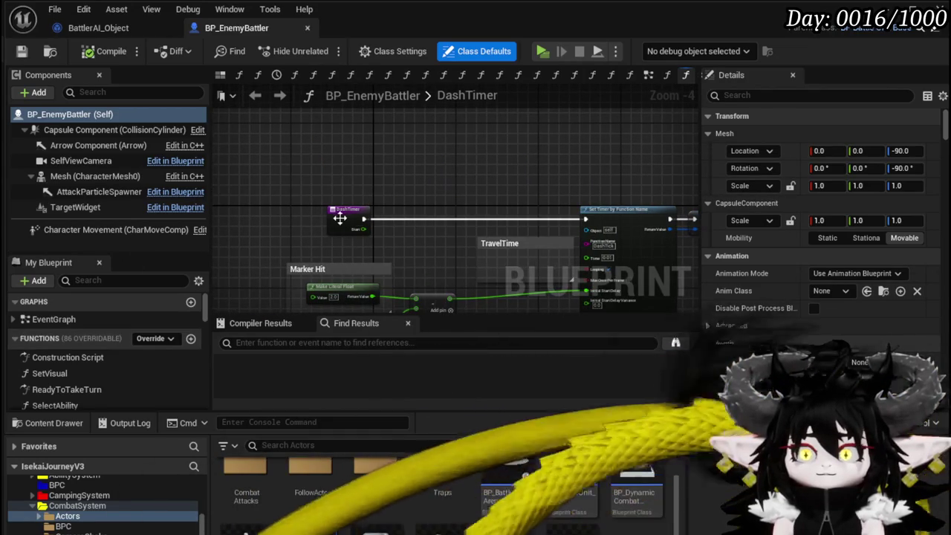
# Rename the DashTimer function to DashSequence.
pyautogui.click(349, 222)
pyautogui.rightClick(344, 223)
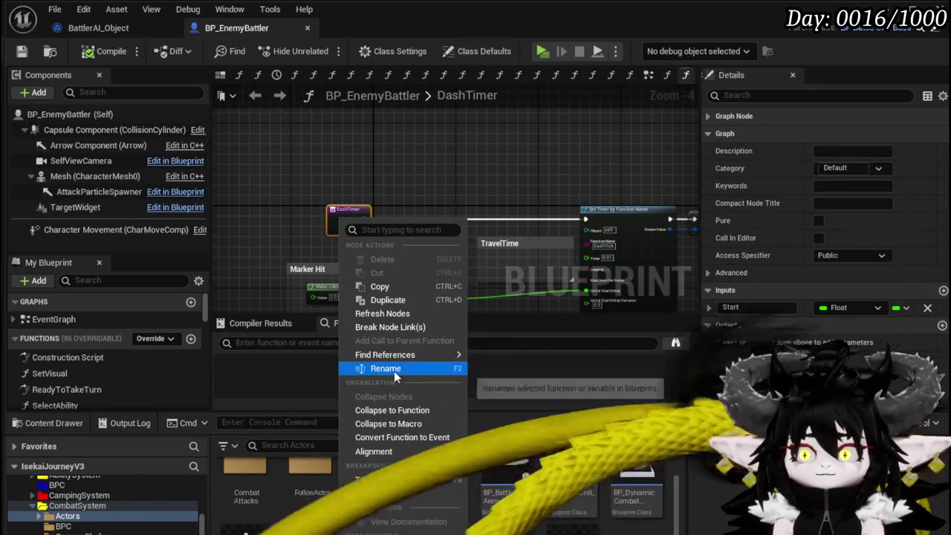
pyautogui.click(394, 371)
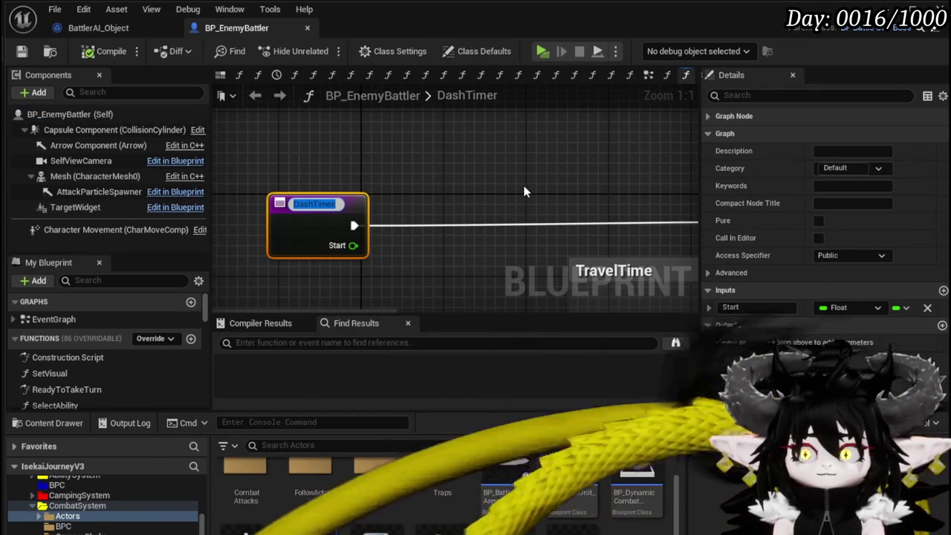
pyautogui.click(523, 192)
pyautogui.scroll(-2, 523, 186)
pyautogui.scroll(2, 393, 207)
pyautogui.click(393, 207)
pyautogui.rightClick(394, 208)
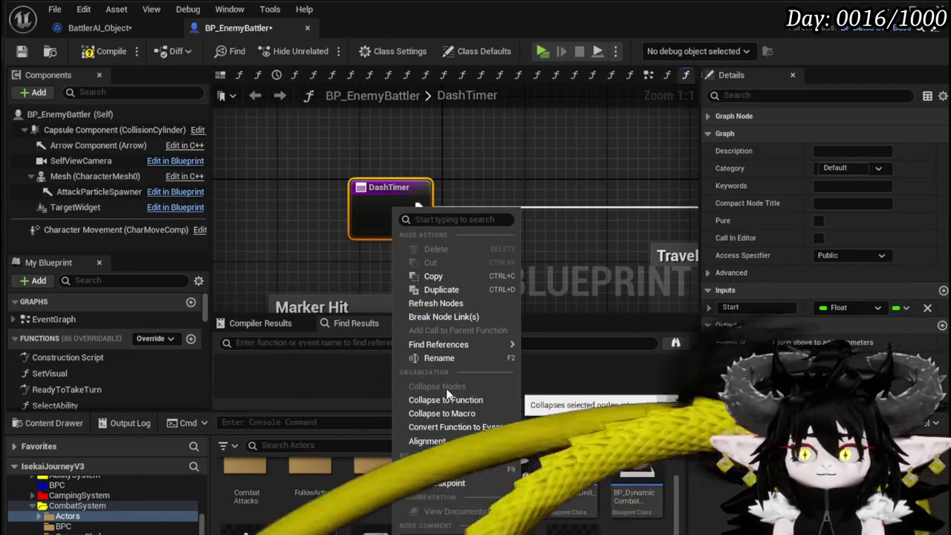
pyautogui.click(440, 357)
pyautogui.write('Da')
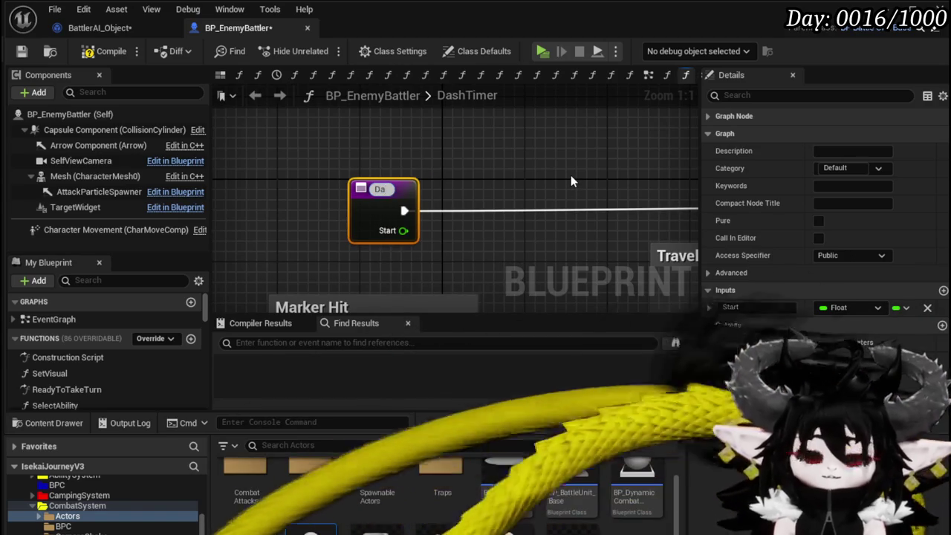
pyautogui.write('shSequence')
pyautogui.press('Return')
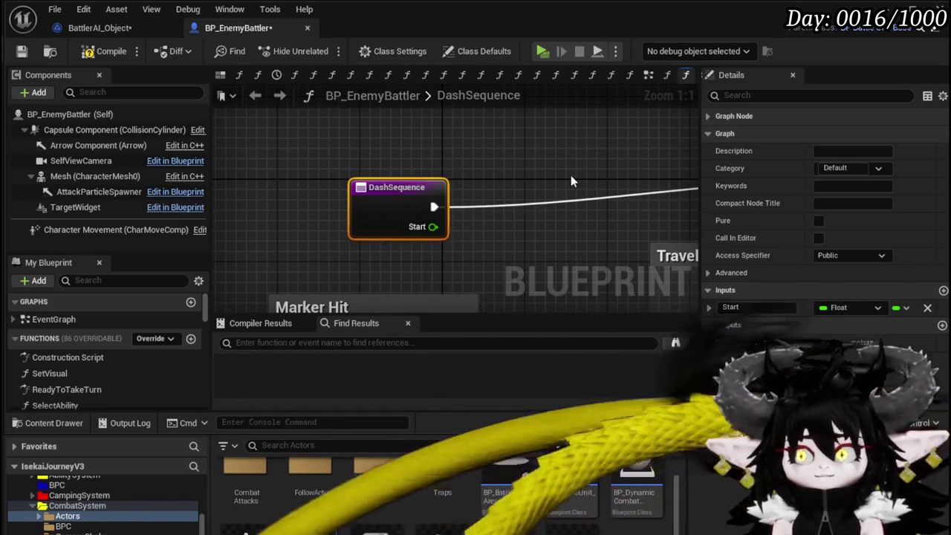
# Tidy the graph view and compile BP_EnemyBattler.
pyautogui.moveTo(571, 174)
pyautogui.mouseDown()
pyautogui.moveTo(460, 269)
pyautogui.moveTo(339, 159)
pyautogui.moveTo(488, 159)
pyautogui.mouseUp()
pyautogui.click(342, 162)
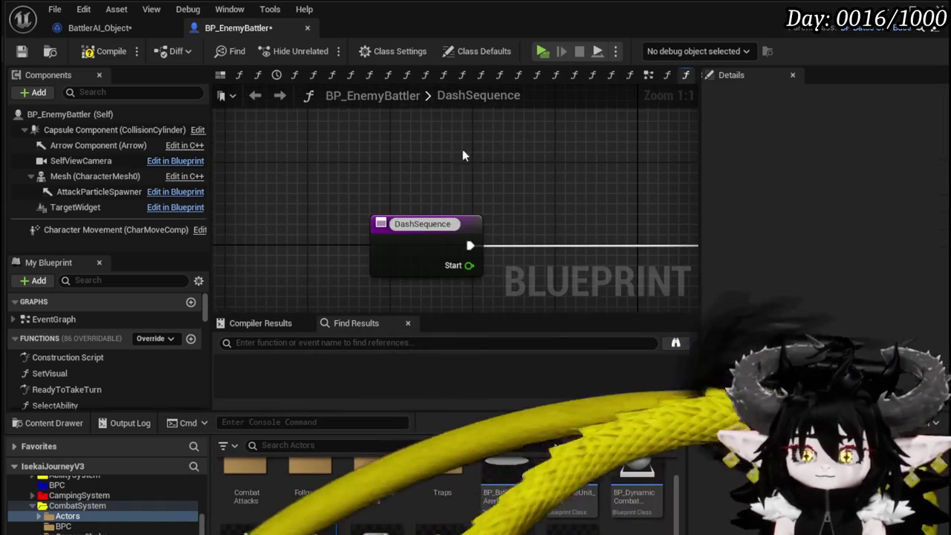
pyautogui.moveTo(320, 201); pyautogui.dragTo(256, 194)
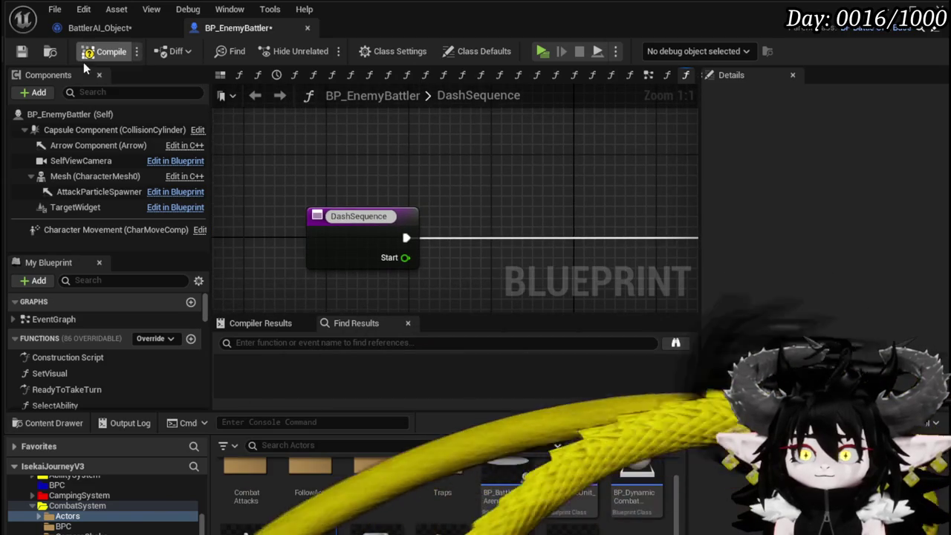
pyautogui.click(83, 54)
pyautogui.rightClick(297, 119)
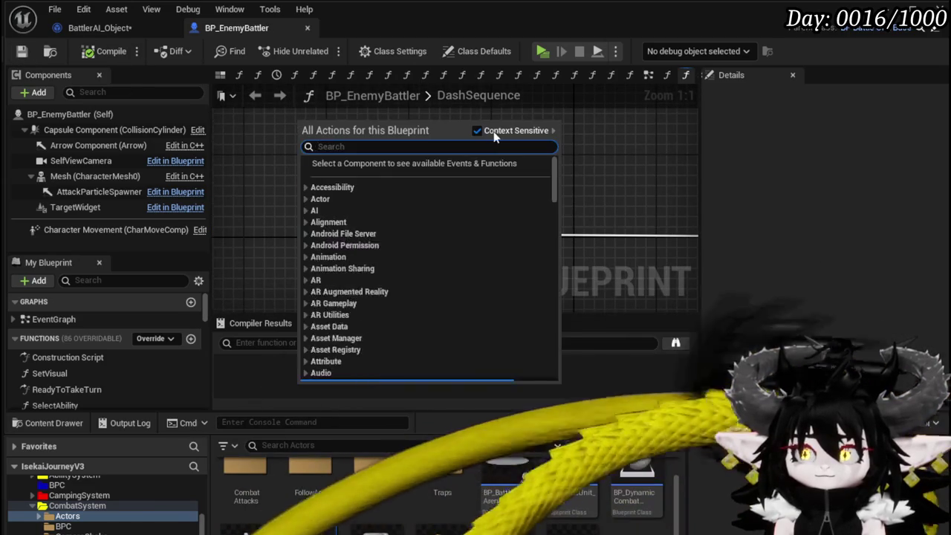
# Add a Get Data Table Row node reading DB_EnemyMontage beside DashSequence, then save.
pyautogui.write('get data')
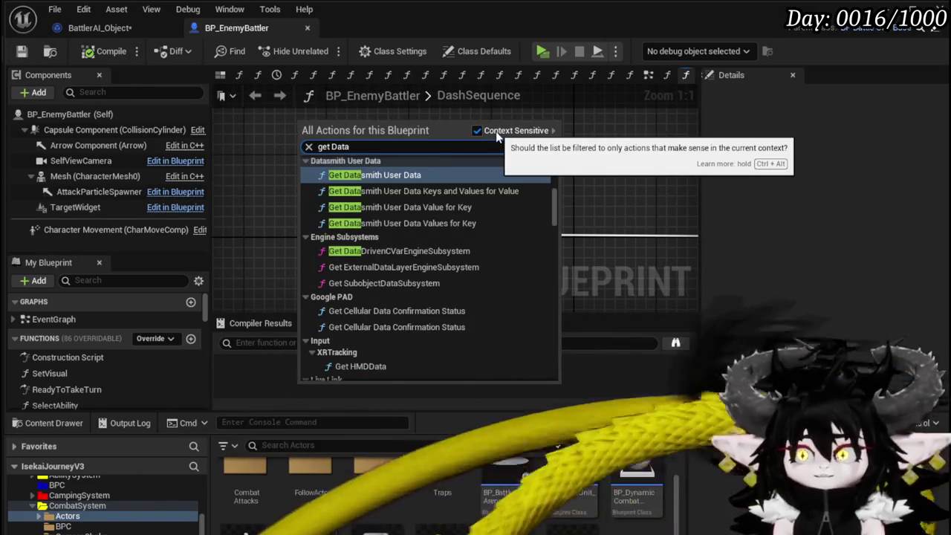
pyautogui.write('table')
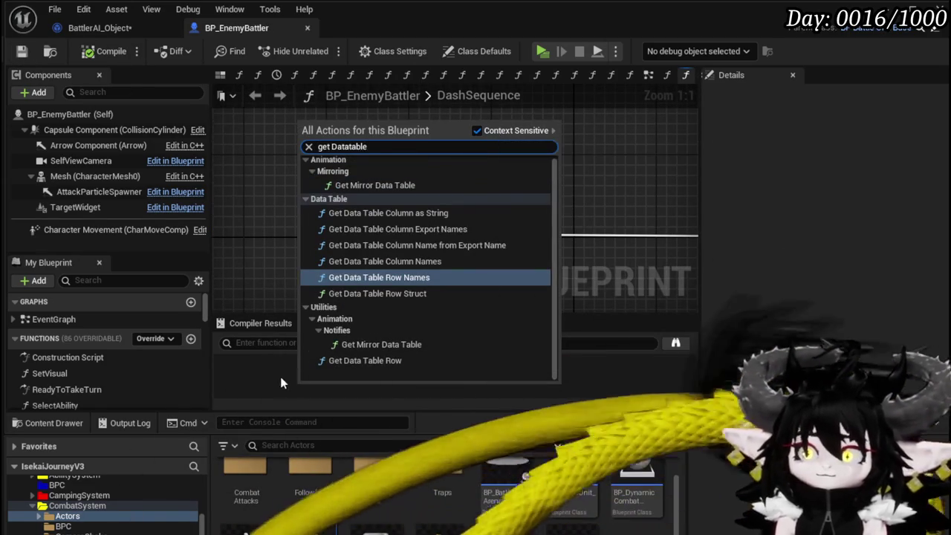
pyautogui.click(365, 360)
pyautogui.moveTo(399, 212)
pyautogui.mouseDown()
pyautogui.moveTo(373, 230)
pyautogui.moveTo(426, 177)
pyautogui.mouseUp()
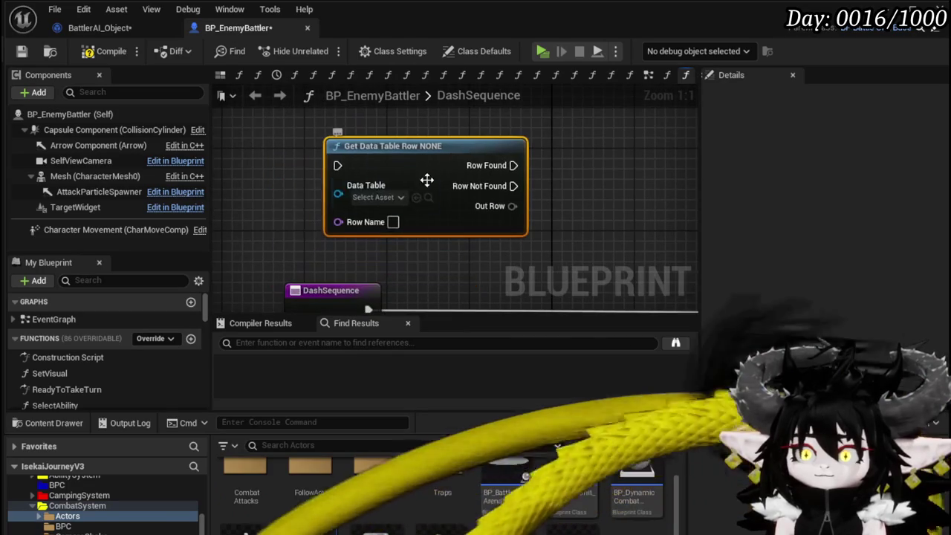
pyautogui.click(379, 197)
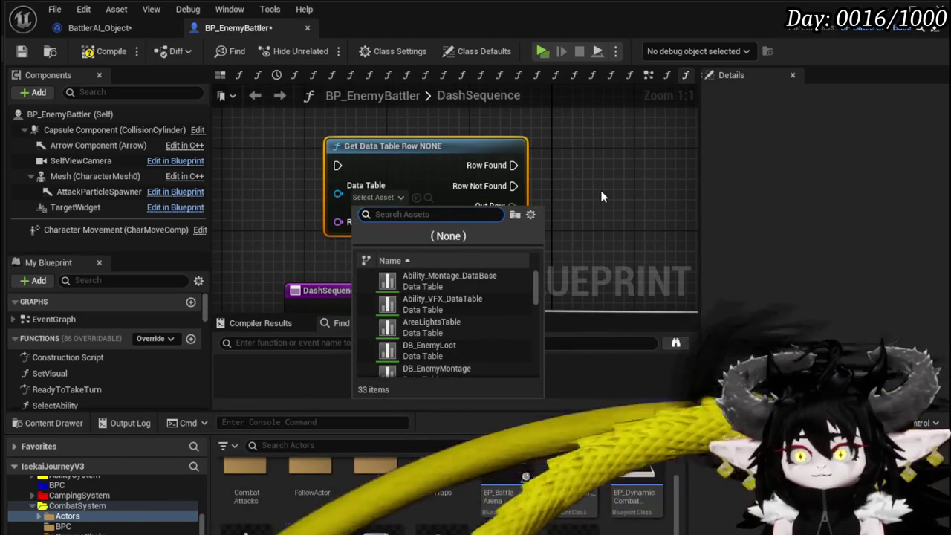
pyautogui.click(438, 369)
pyautogui.scroll(-1, 418, 196)
pyautogui.moveTo(386, 205); pyautogui.dragTo(267, 206)
pyautogui.moveTo(505, 153)
pyautogui.mouseDown()
pyautogui.moveTo(497, 275)
pyautogui.moveTo(532, 176)
pyautogui.mouseUp()
pyautogui.click(453, 239)
pyautogui.click(21, 50)
# Break the Out Row into S Combat Animation and set the row to Slime_DashStart.
pyautogui.moveTo(351, 181); pyautogui.dragTo(260, 200)
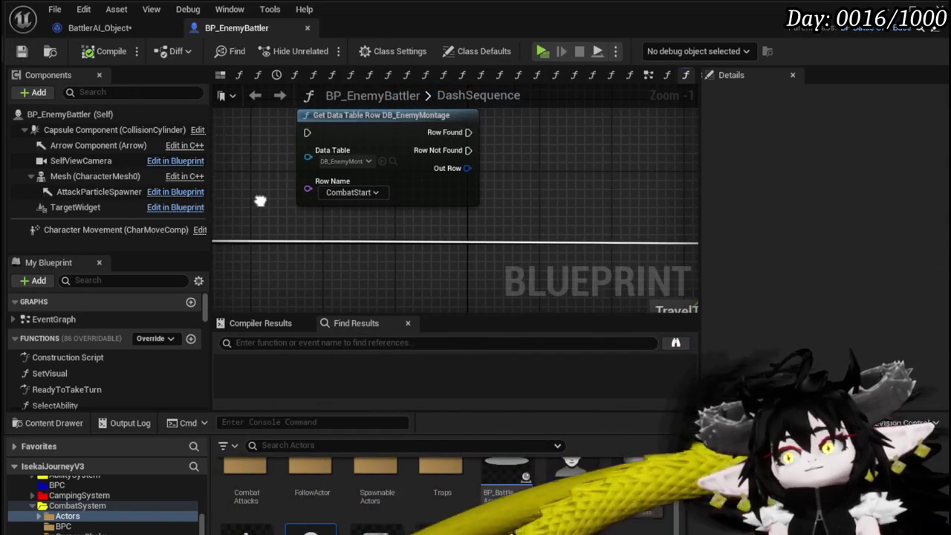
pyautogui.moveTo(467, 168); pyautogui.dragTo(497, 176)
pyautogui.write('break')
pyautogui.click(549, 224)
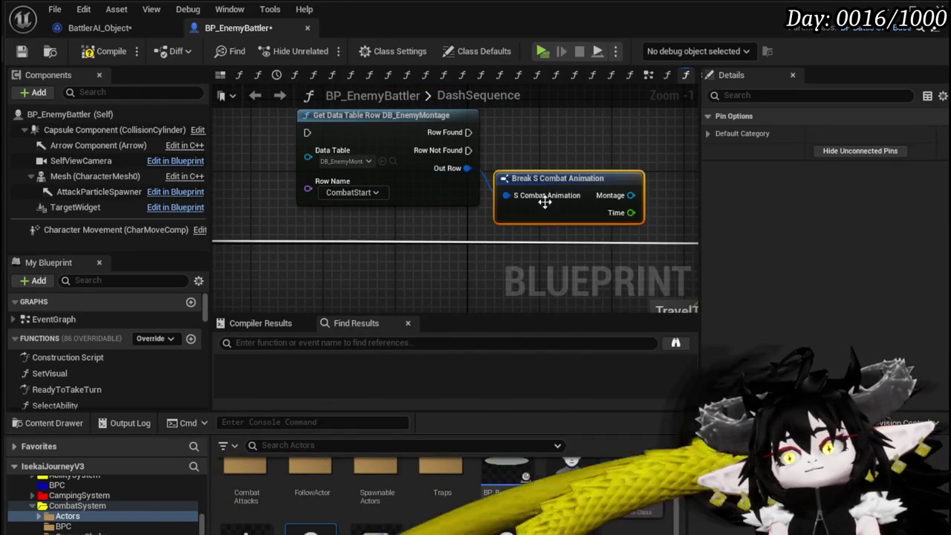
pyautogui.click(351, 192)
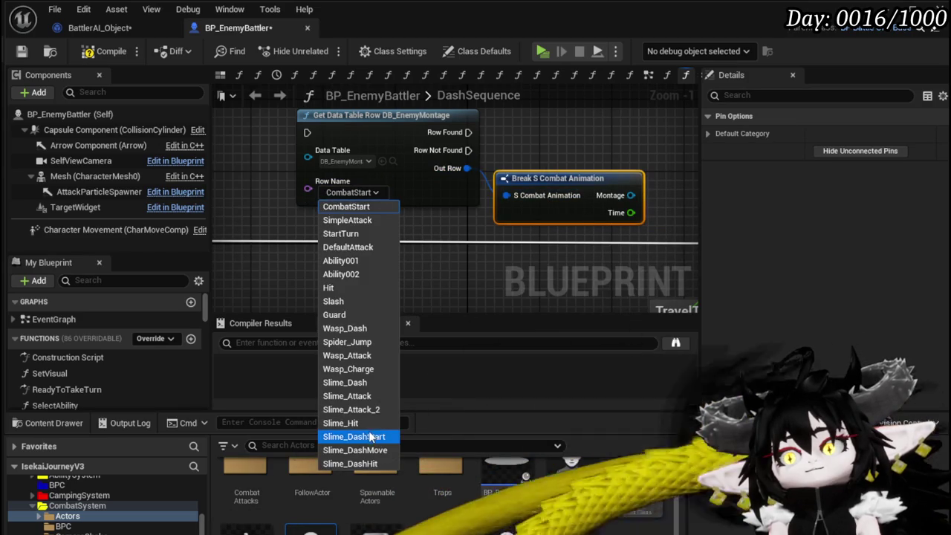
pyautogui.click(372, 437)
# Duplicate the lookup and break pair for the Slime_DashMove and Slime_DashHit rows.
pyautogui.scroll(-2, 486, 206)
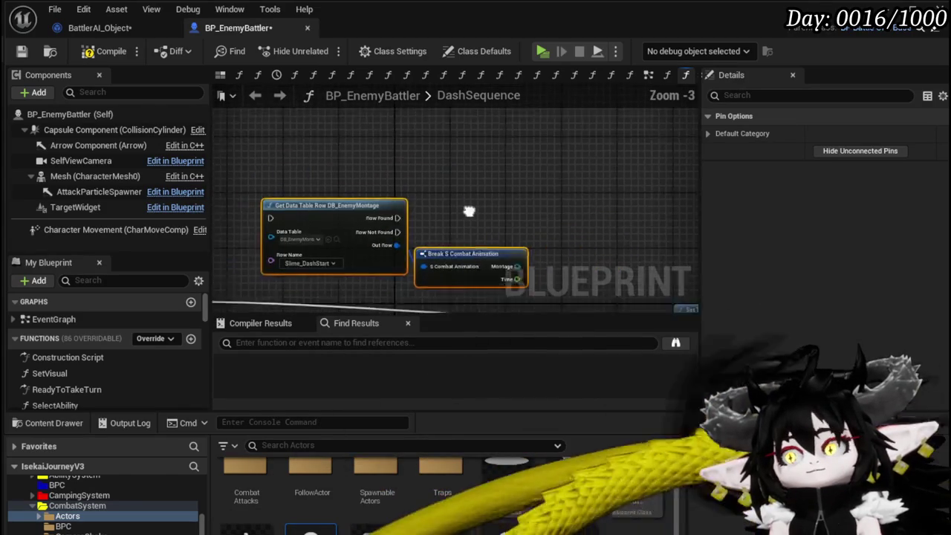
pyautogui.hotkey('ctrl', 'c')
pyautogui.hotkey('ctrl', 'v')
pyautogui.click(398, 190)
pyautogui.click(418, 441)
pyautogui.click(447, 218)
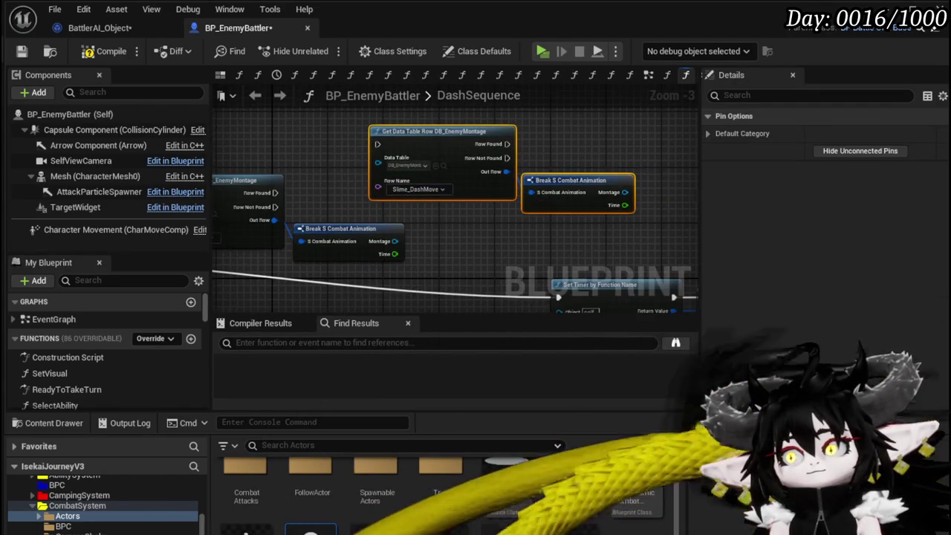
pyautogui.click(458, 191)
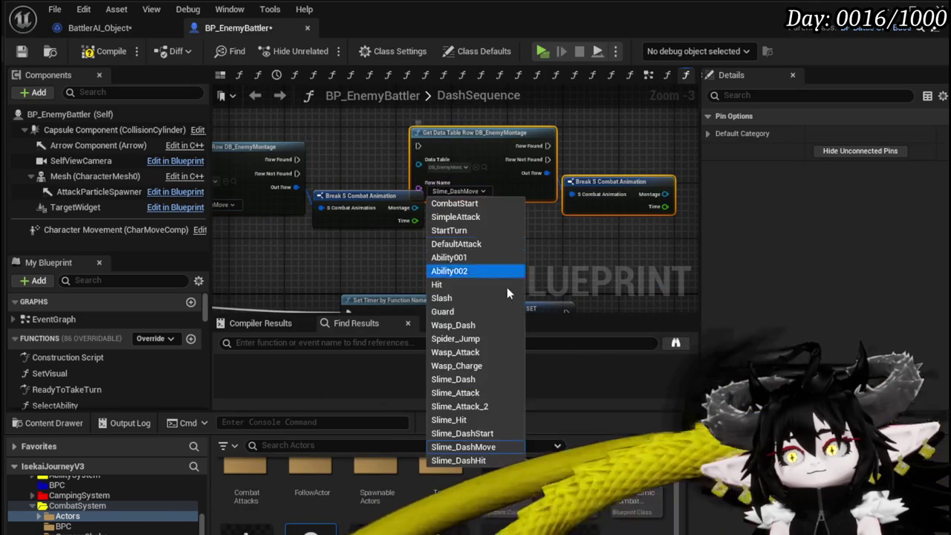
pyautogui.click(477, 450)
# Rewire DashSequence's execution output into the Slime_DashStart lookup.
pyautogui.scroll(-1, 526, 177)
pyautogui.scroll(-2, 525, 176)
pyautogui.scroll(4, 289, 209)
pyautogui.rightClick(331, 260)
pyautogui.click(349, 278)
pyautogui.moveTo(297, 245)
pyautogui.mouseDown()
pyautogui.moveTo(243, 159)
pyautogui.moveTo(445, 170)
pyautogui.mouseUp()
# Rearrange DashSequence and the lookup nodes in the graph.
pyautogui.moveTo(427, 272); pyautogui.dragTo(624, 152)
pyautogui.moveTo(630, 206)
pyautogui.mouseDown()
pyautogui.moveTo(518, 213)
pyautogui.moveTo(476, 175)
pyautogui.moveTo(472, 188)
pyautogui.moveTo(304, 211)
pyautogui.mouseUp()
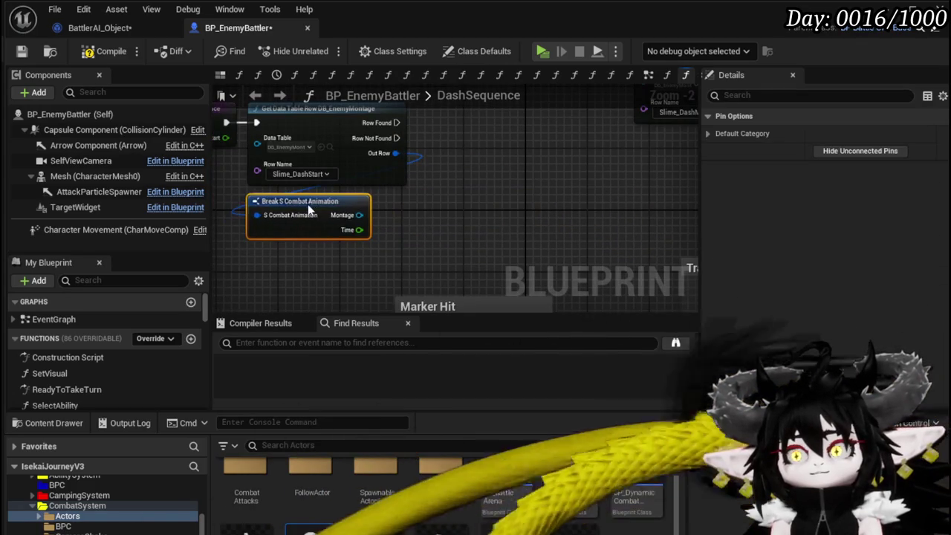
pyautogui.click(480, 207)
pyautogui.rightClick(480, 213)
pyautogui.scroll(-1, 526, 213)
pyautogui.moveTo(540, 225)
pyautogui.mouseDown()
pyautogui.moveTo(388, 170)
pyautogui.moveTo(539, 186)
pyautogui.mouseUp()
pyautogui.moveTo(297, 259)
pyautogui.mouseDown()
pyautogui.moveTo(508, 126)
pyautogui.moveTo(547, 144)
pyautogui.moveTo(549, 185)
pyautogui.mouseUp()
pyautogui.moveTo(318, 196)
pyautogui.mouseDown()
pyautogui.moveTo(268, 158)
pyautogui.moveTo(383, 156)
pyautogui.mouseUp()
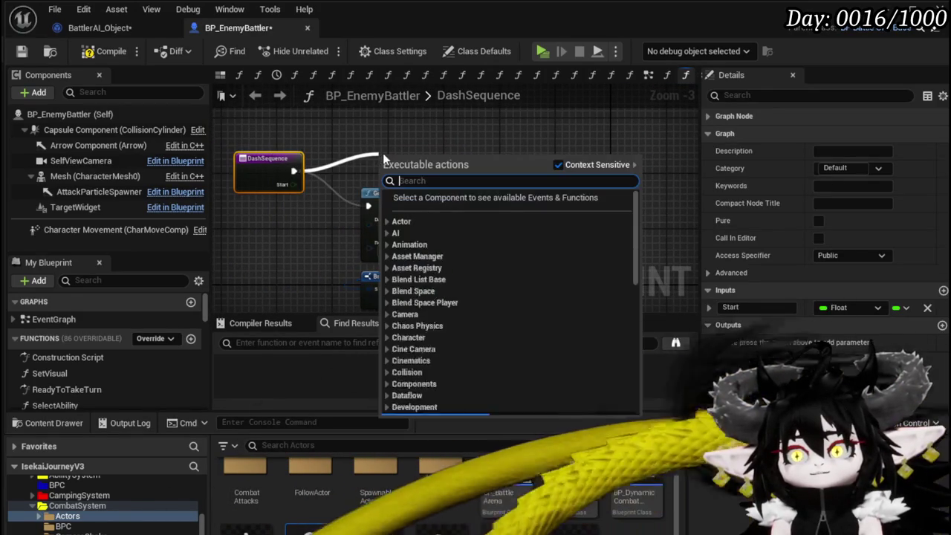
# Search for a Play Montage node, cancel without adding one, and save BP_EnemyBattler.
pyautogui.write('Pl')
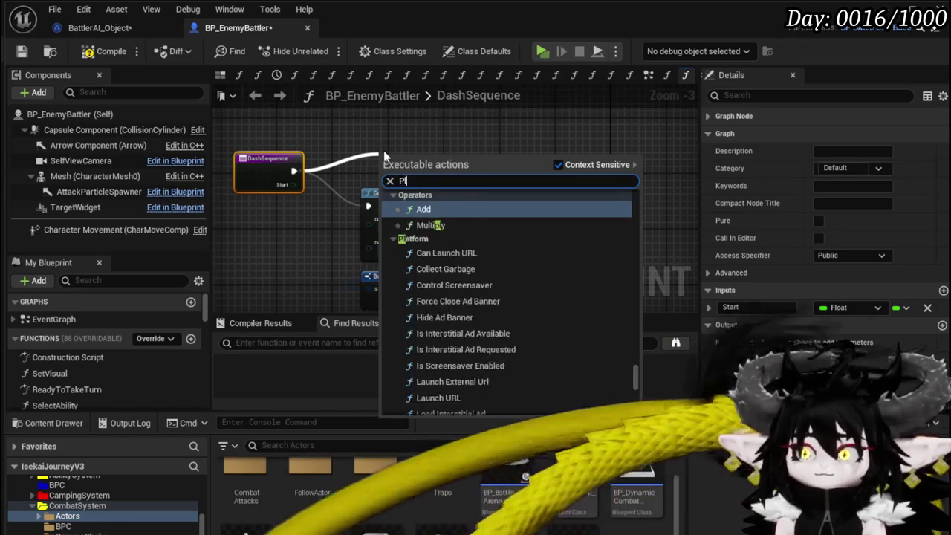
pyautogui.write('ay Mont')
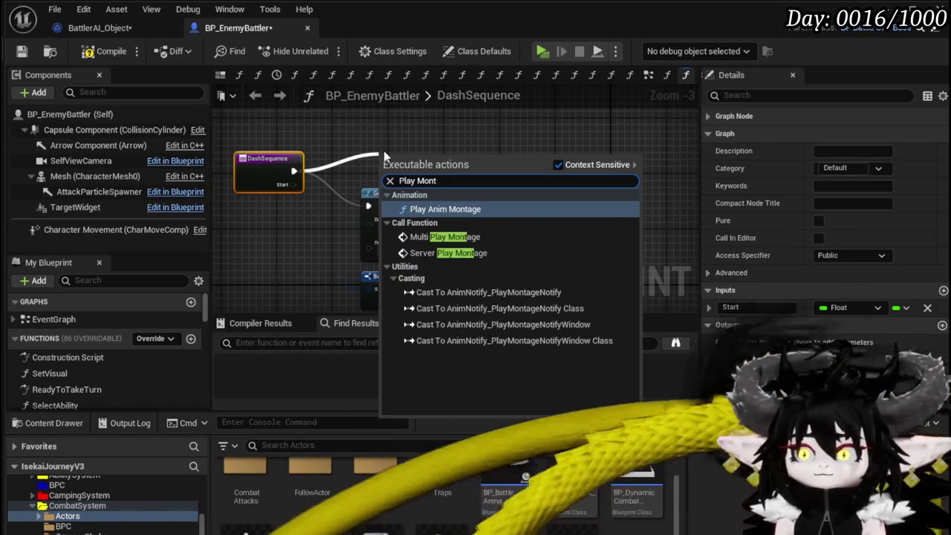
pyautogui.click(386, 120)
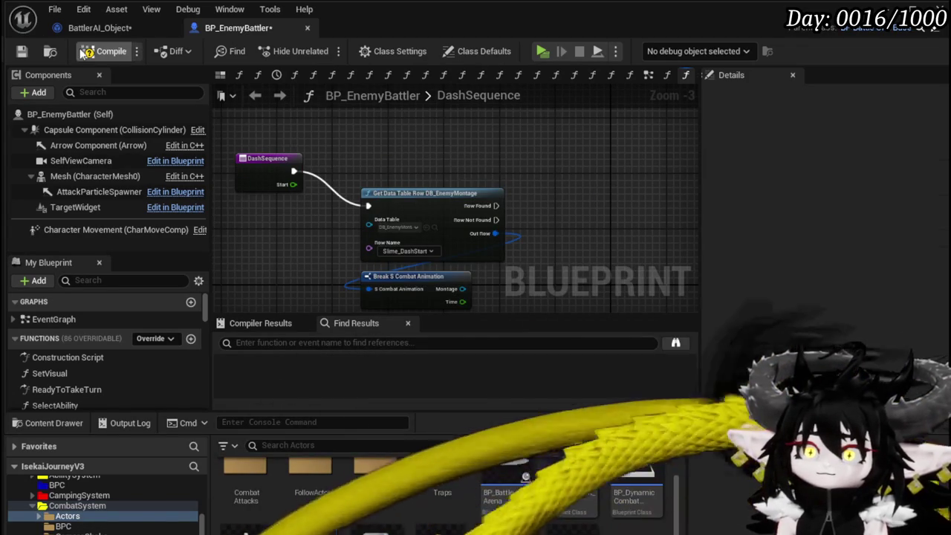
pyautogui.click(21, 50)
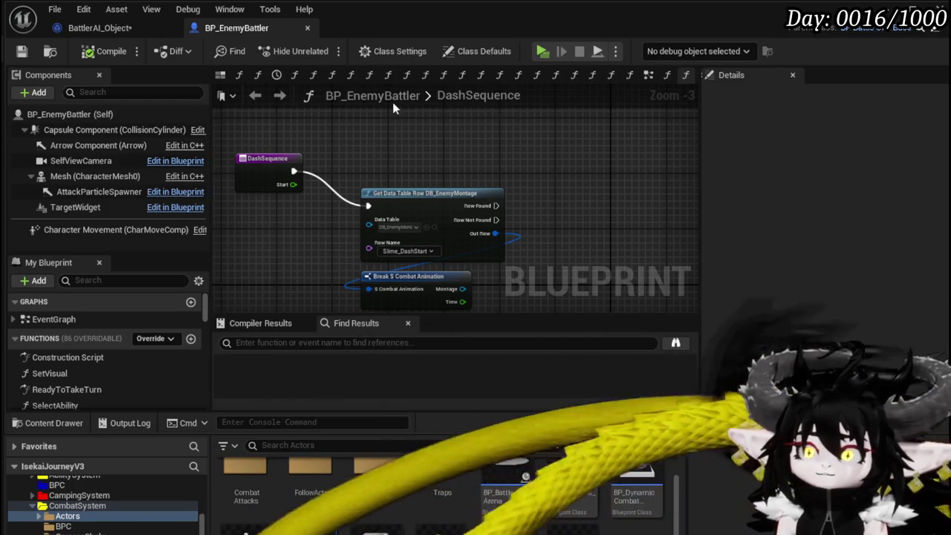
# Check BP_EnemyBattler's event graph and save the blueprint.
pyautogui.click(648, 74)
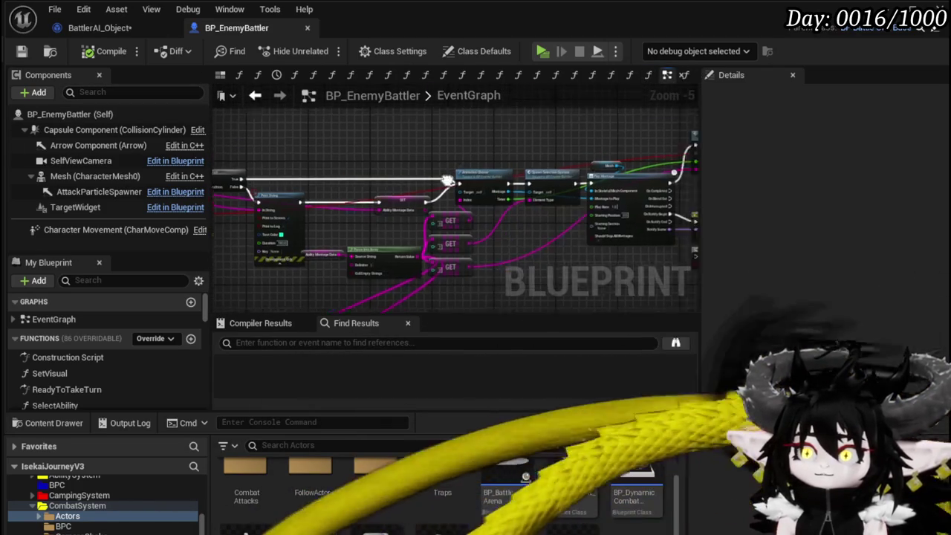
pyautogui.scroll(-1, 343, 184)
pyautogui.scroll(10, 442, 177)
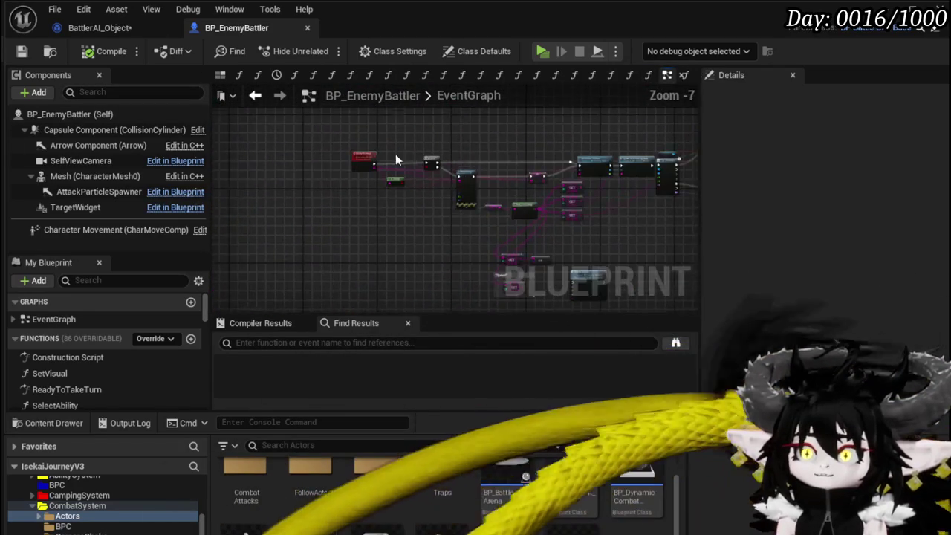
pyautogui.click(423, 145)
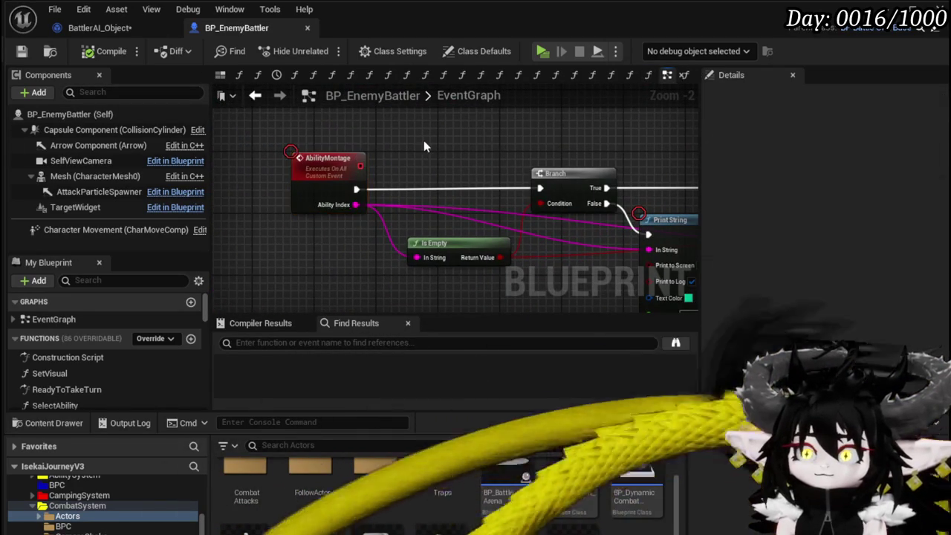
pyautogui.click(22, 51)
# In BattlerAI_Object, review the Dash Sequence call in ExecuteAction and compile.
pyautogui.click(89, 28)
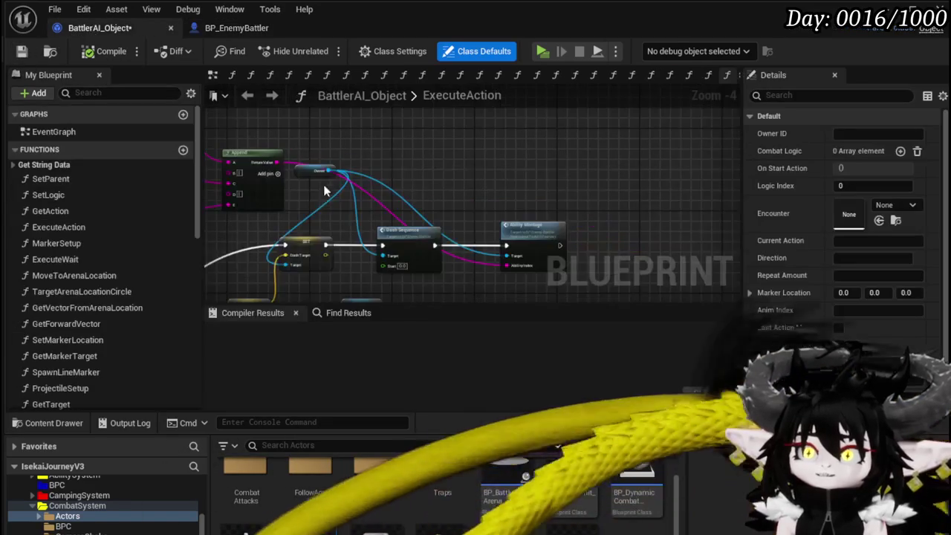
pyautogui.moveTo(418, 169); pyautogui.dragTo(359, 153)
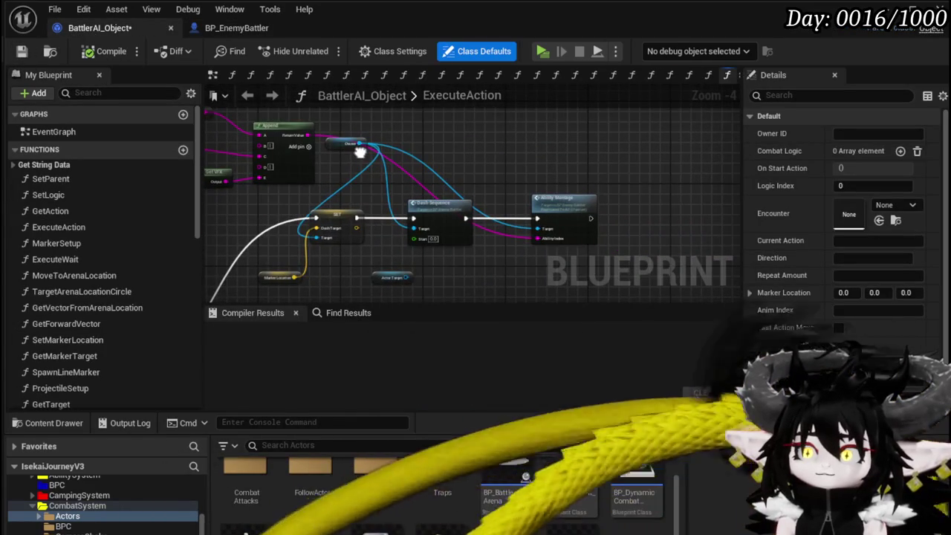
pyautogui.scroll(3, 523, 174)
pyautogui.moveTo(579, 204)
pyautogui.mouseDown()
pyautogui.moveTo(556, 164)
pyautogui.moveTo(422, 151)
pyautogui.moveTo(419, 159)
pyautogui.mouseUp()
pyautogui.scroll(-3, 562, 159)
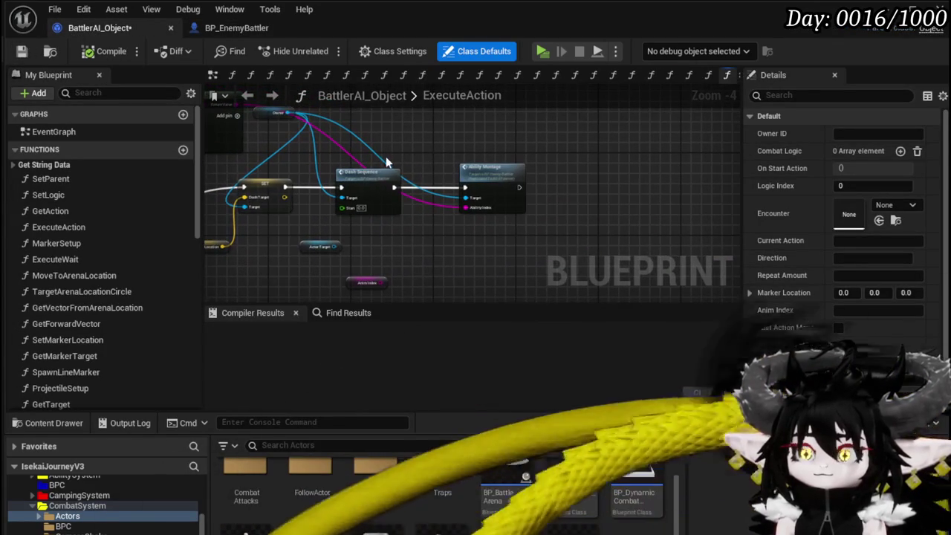
pyautogui.scroll(1, 383, 163)
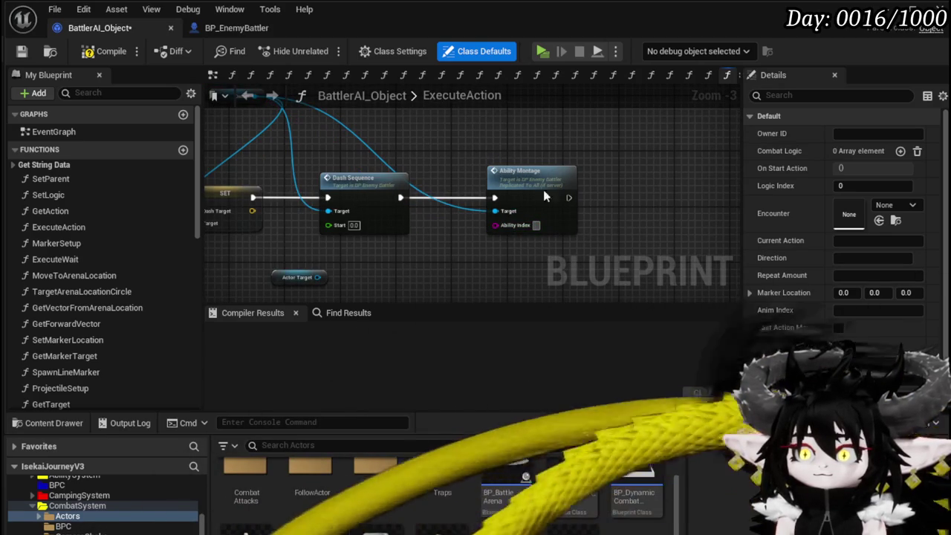
pyautogui.click(106, 50)
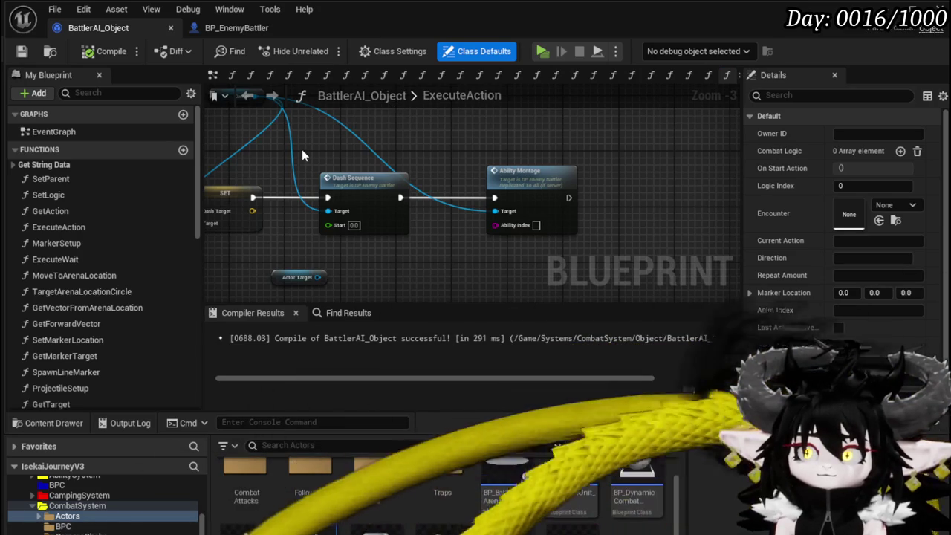
# Reopen BP_EnemyBattler's DashSequence function with a larger graph area.
pyautogui.moveTo(236, 27); pyautogui.dragTo(101, 27)
pyautogui.moveTo(489, 223)
pyautogui.mouseDown()
pyautogui.moveTo(288, 192)
pyautogui.moveTo(463, 199)
pyautogui.mouseUp()
pyautogui.scroll(-5, 86, 339)
pyautogui.scroll(-10, 87, 341)
pyautogui.doubleClick(66, 301)
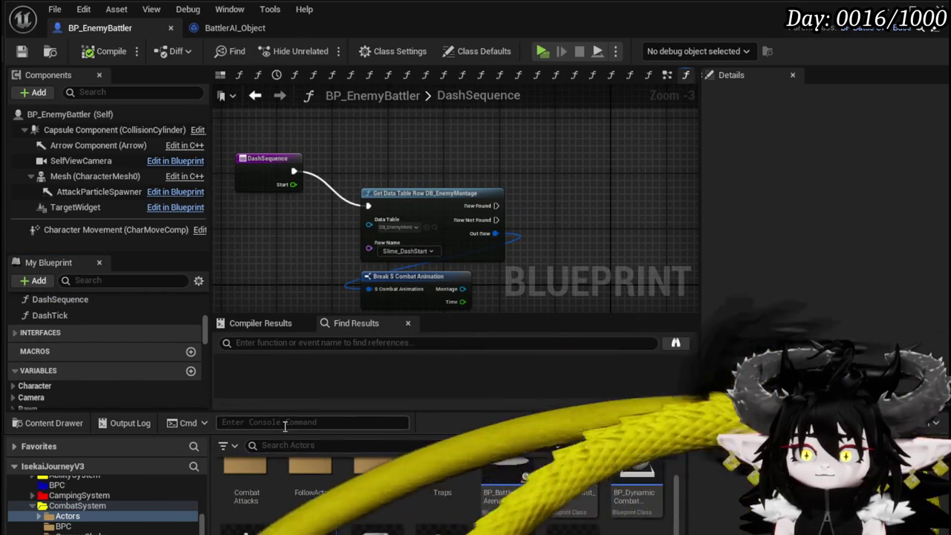
pyautogui.click(318, 352)
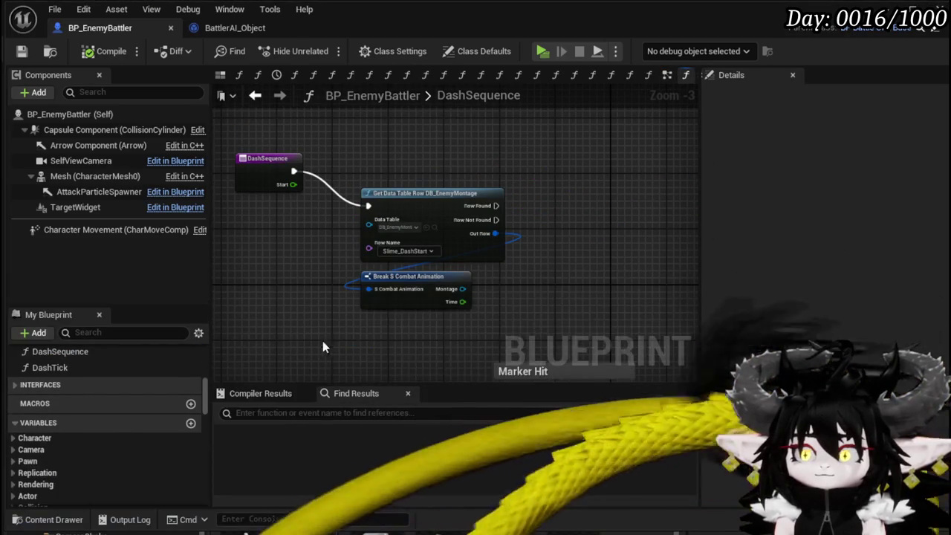
# Set BattlerAI_Object's Ability Montage index to Slime_DashStart, then compile and save.
pyautogui.scroll(4, 318, 353)
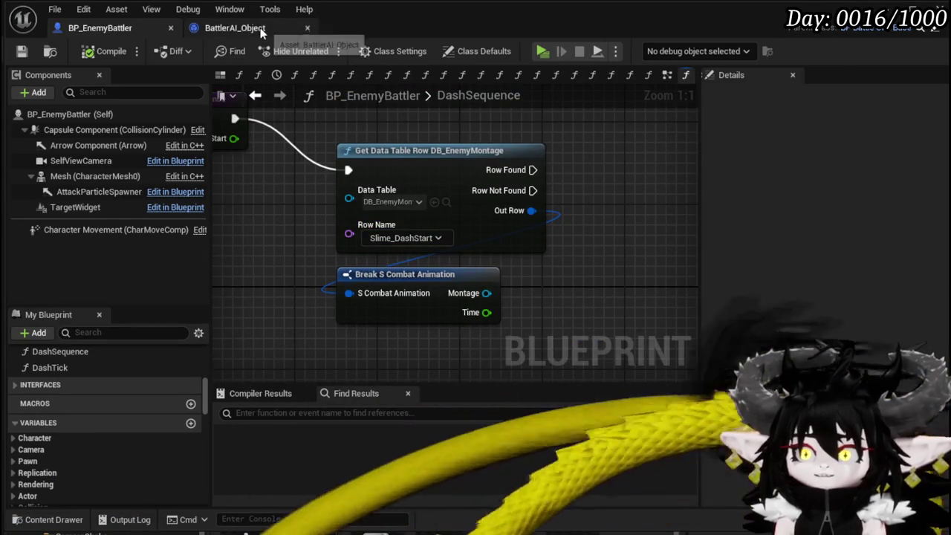
pyautogui.click(260, 27)
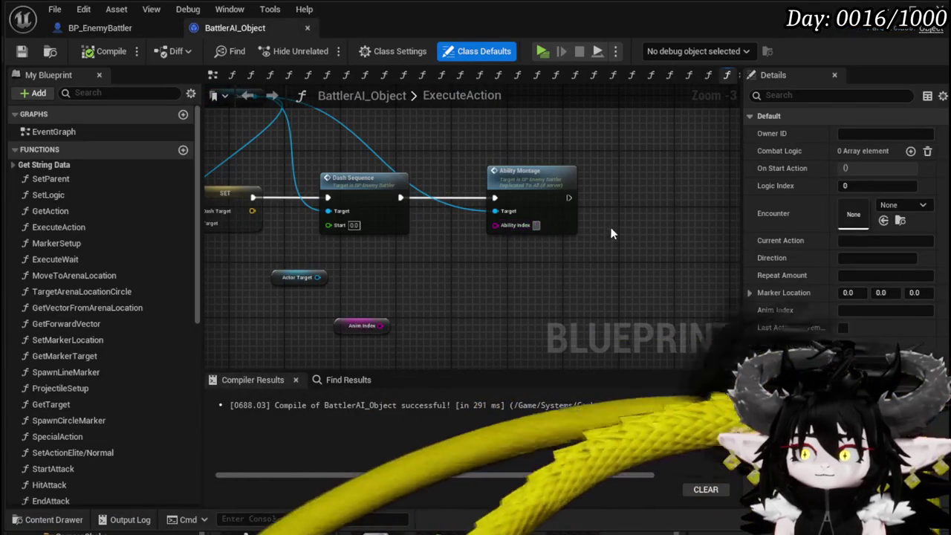
pyautogui.write('Slime')
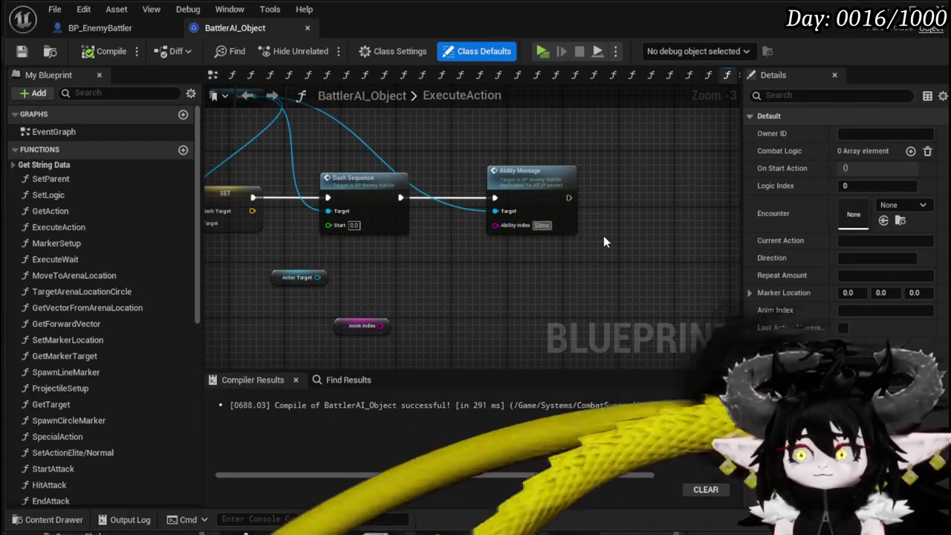
pyautogui.write('_Dash')
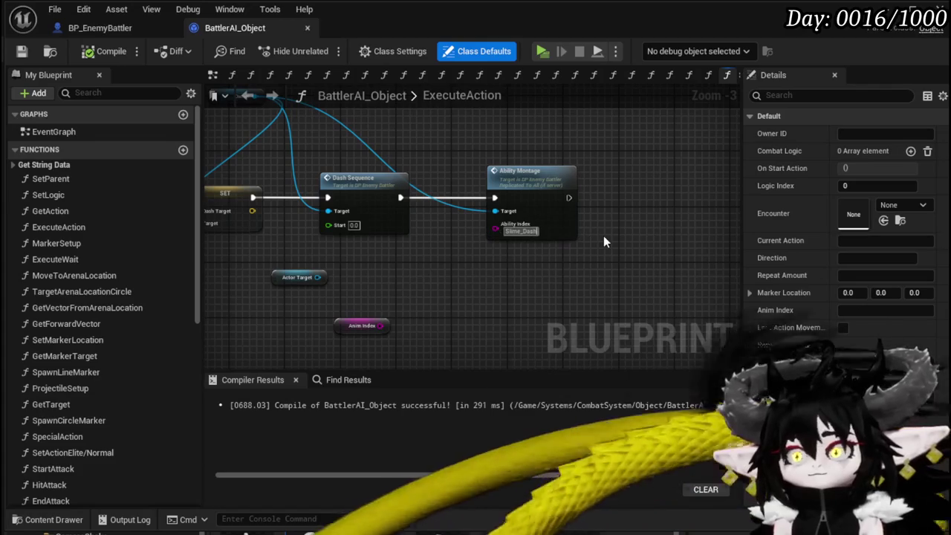
pyautogui.write('Start')
pyautogui.press('Return')
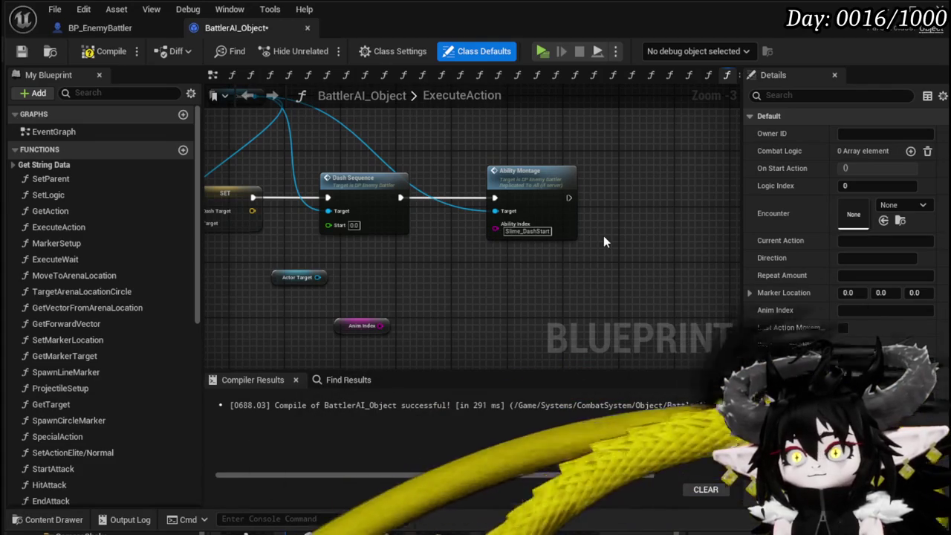
pyautogui.click(30, 54)
pyautogui.click(104, 28)
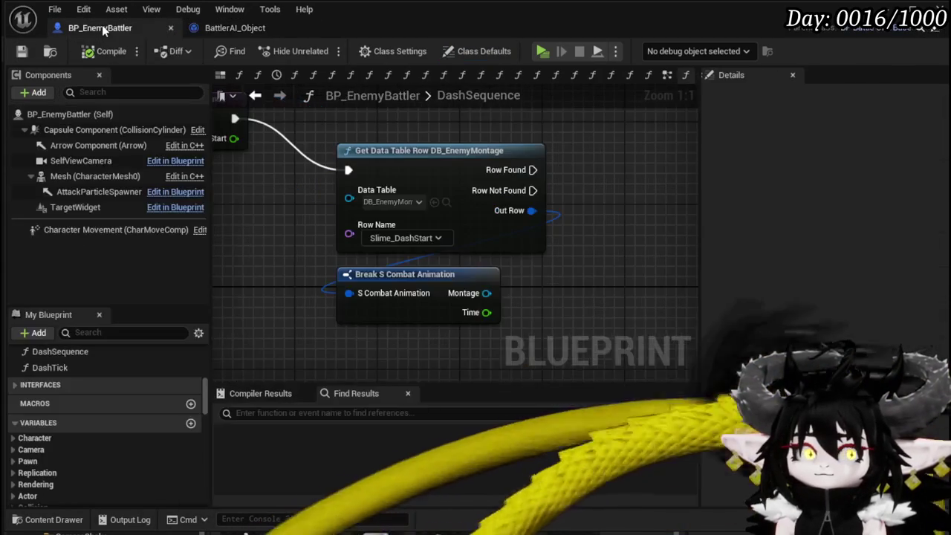
# Move the Get Data Table Row and Break S Combat Animation nodes to the right.
pyautogui.scroll(-3, 467, 225)
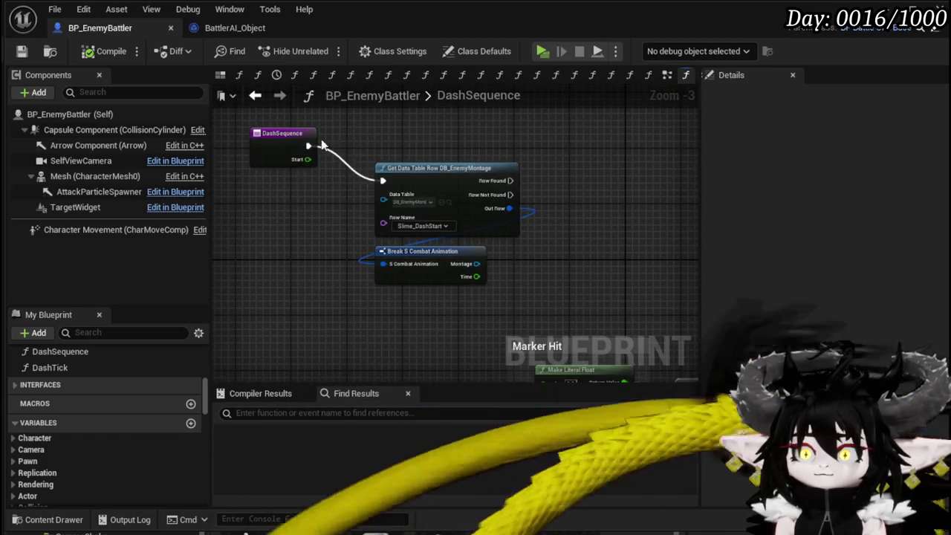
pyautogui.scroll(-1, 321, 139)
pyautogui.moveTo(388, 142)
pyautogui.mouseDown()
pyautogui.moveTo(396, 281)
pyautogui.moveTo(624, 171)
pyautogui.mouseUp()
pyautogui.moveTo(465, 161)
pyautogui.mouseDown()
pyautogui.moveTo(437, 206)
pyautogui.moveTo(540, 231)
pyautogui.mouseUp()
pyautogui.click(586, 208)
pyautogui.moveTo(616, 314)
pyautogui.mouseDown()
pyautogui.moveTo(529, 280)
pyautogui.moveTo(534, 241)
pyautogui.moveTo(436, 283)
pyautogui.moveTo(456, 212)
pyautogui.moveTo(337, 195)
pyautogui.moveTo(349, 220)
pyautogui.mouseUp()
# Connect DashSequence's start to the table lookup and realign the entry, lookup and break nodes.
pyautogui.moveTo(319, 171)
pyautogui.mouseDown()
pyautogui.moveTo(425, 223)
pyautogui.moveTo(424, 212)
pyautogui.moveTo(306, 194)
pyautogui.mouseUp()
pyautogui.moveTo(509, 198); pyautogui.dragTo(222, 198)
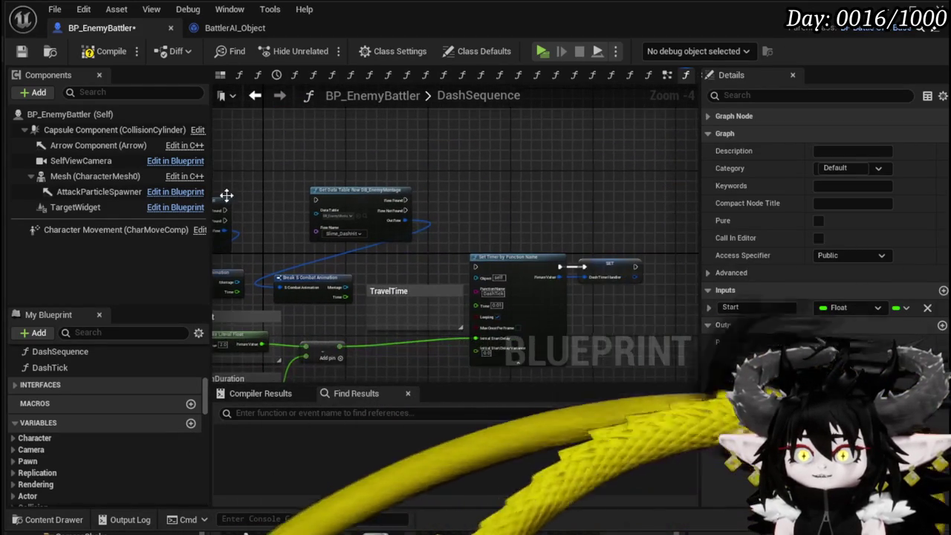
pyautogui.click(357, 191)
pyautogui.keyDown('ctrl'); pyautogui.click(316, 282); pyautogui.keyUp('ctrl')
pyautogui.moveTo(316, 282); pyautogui.dragTo(546, 200)
# Reposition the Set Timer and SET nodes beside the Marker Hit and AnimationDuration values.
pyautogui.click(554, 222)
pyautogui.moveTo(218, 184)
pyautogui.mouseDown()
pyautogui.moveTo(339, 178)
pyautogui.moveTo(471, 205)
pyautogui.moveTo(581, 198)
pyautogui.moveTo(380, 213)
pyautogui.mouseUp()
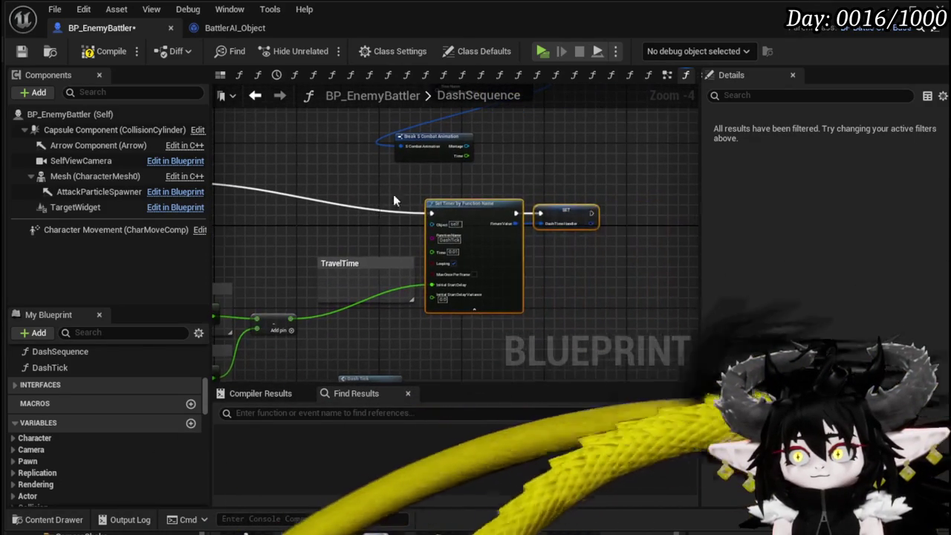
pyautogui.moveTo(603, 228); pyautogui.dragTo(602, 227)
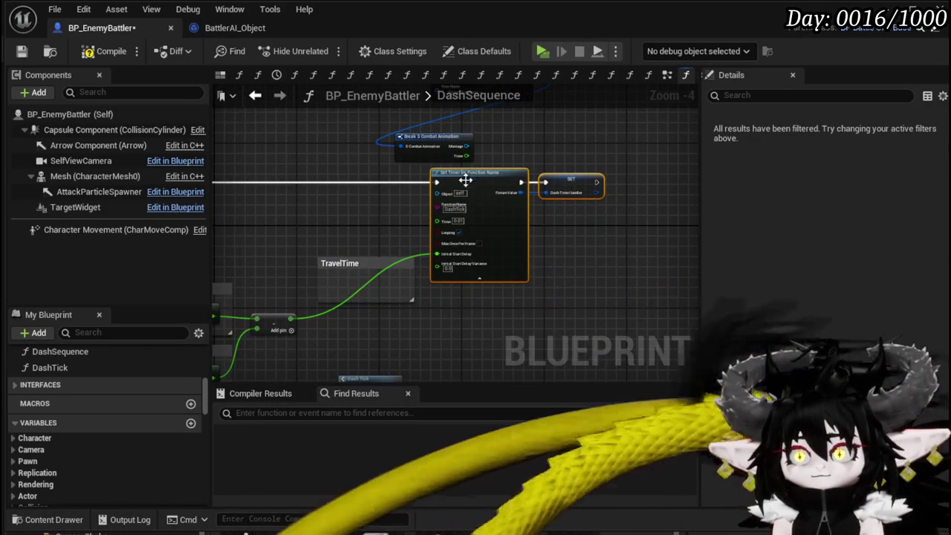
pyautogui.moveTo(471, 173); pyautogui.dragTo(616, 103)
pyautogui.scroll(3, 470, 165)
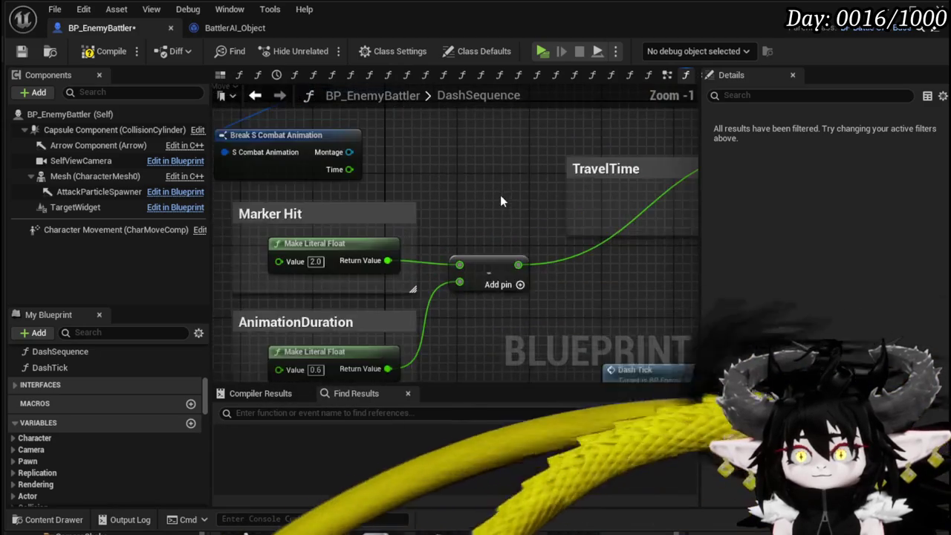
pyautogui.moveTo(490, 142); pyautogui.dragTo(536, 164)
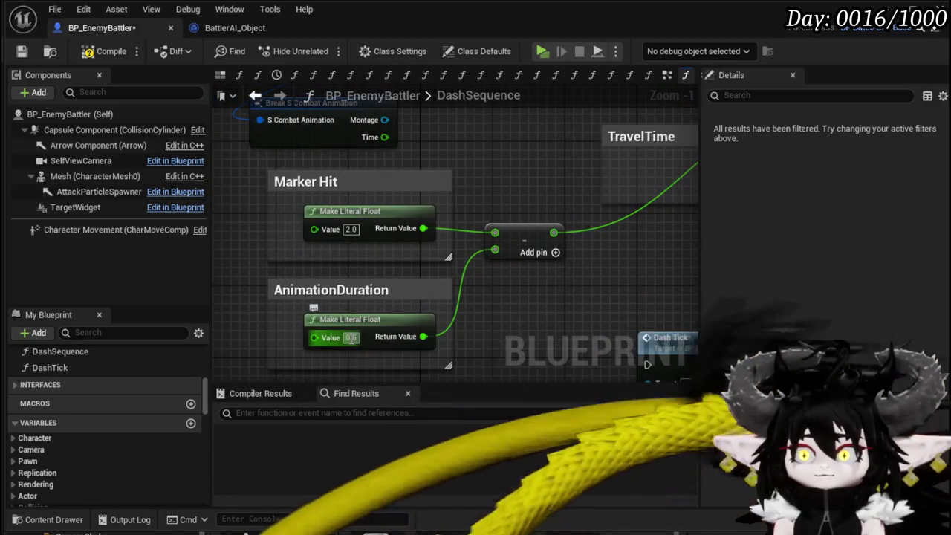
# Change AnimationDuration from 0.6 to 1.0 and review the Set Timer inputs.
pyautogui.click(492, 197)
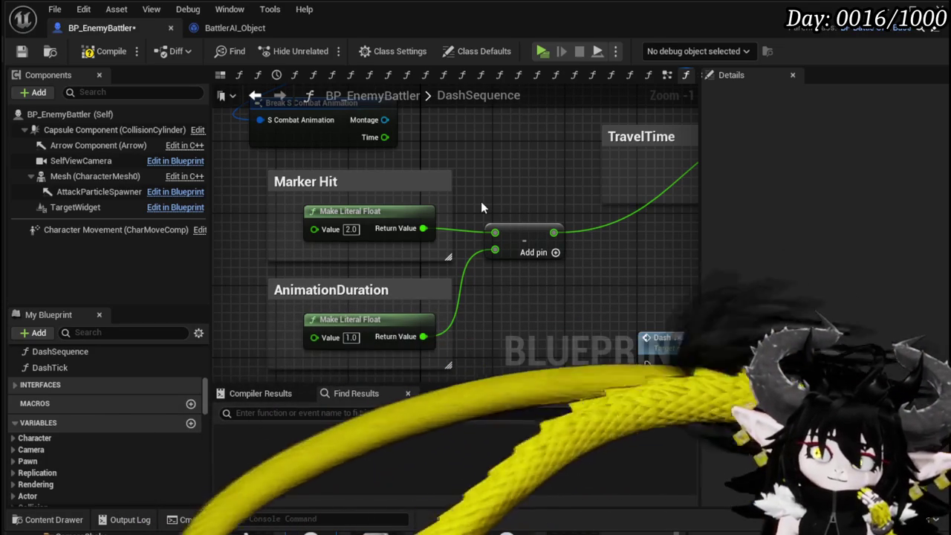
pyautogui.scroll(-1, 481, 201)
pyautogui.moveTo(480, 201)
pyautogui.mouseDown()
pyautogui.moveTo(393, 258)
pyautogui.moveTo(266, 277)
pyautogui.moveTo(390, 244)
pyautogui.mouseUp()
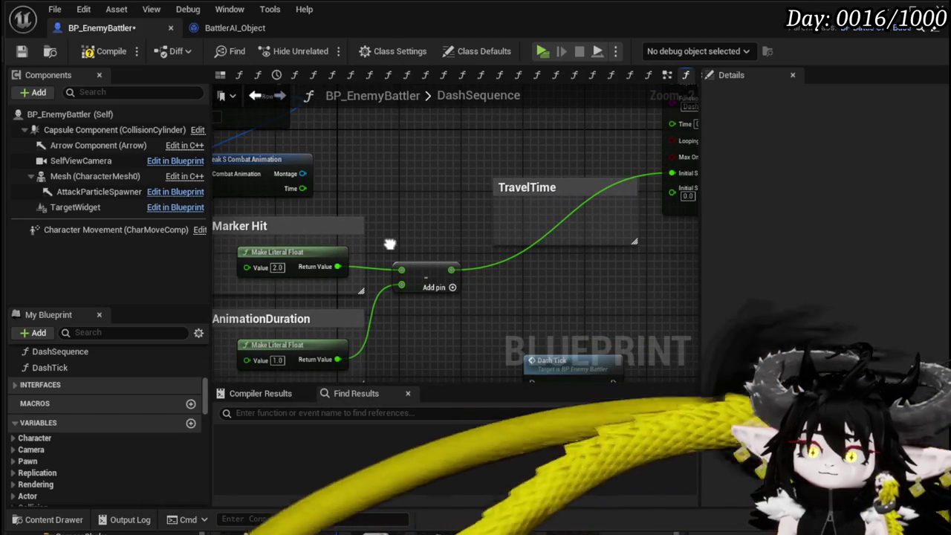
pyautogui.moveTo(390, 244)
pyautogui.mouseDown()
pyautogui.moveTo(324, 275)
pyautogui.moveTo(399, 274)
pyautogui.mouseUp()
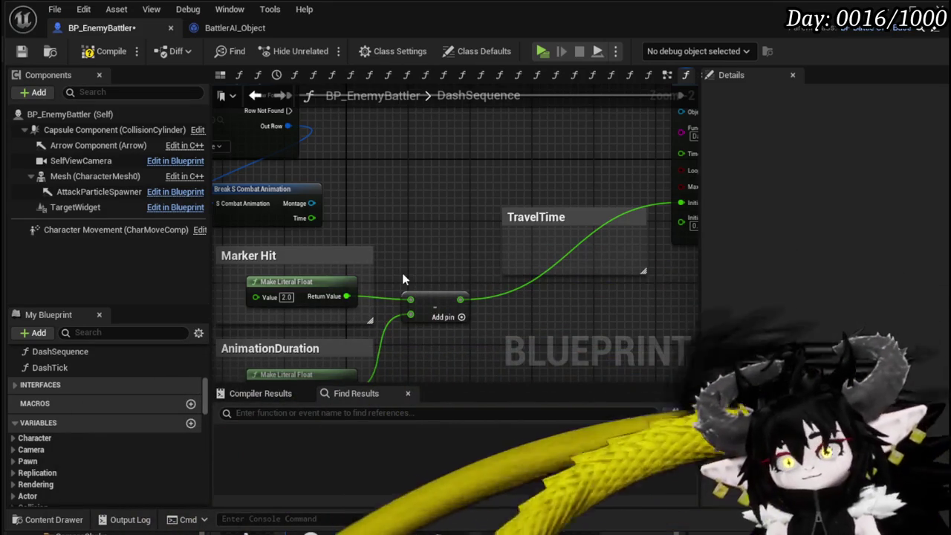
pyautogui.scroll(-1, 353, 181)
pyautogui.scroll(1, 390, 189)
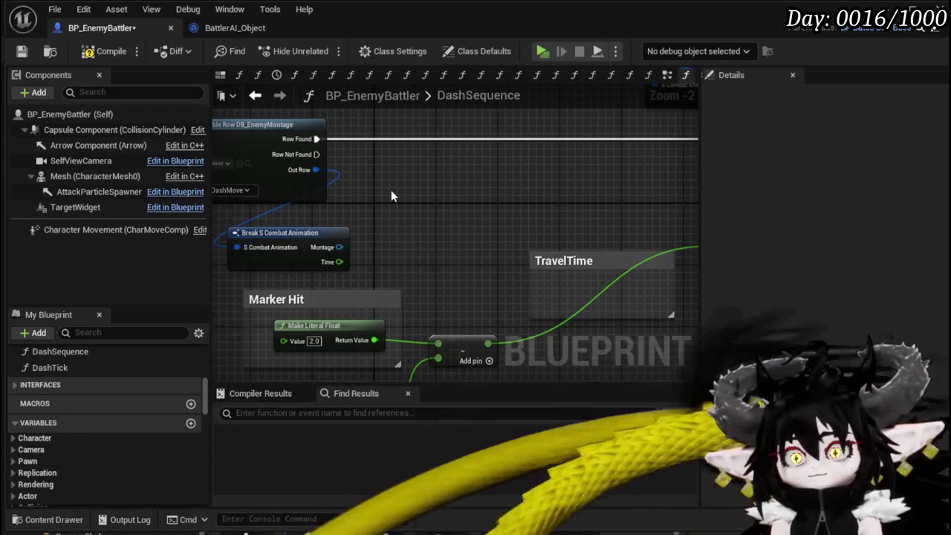
pyautogui.rightClick(390, 189)
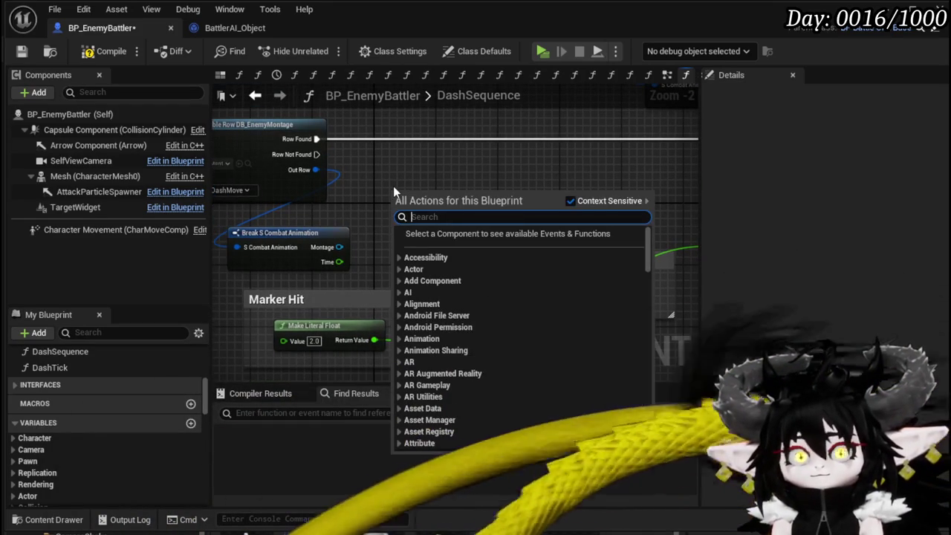
pyautogui.write('play ')
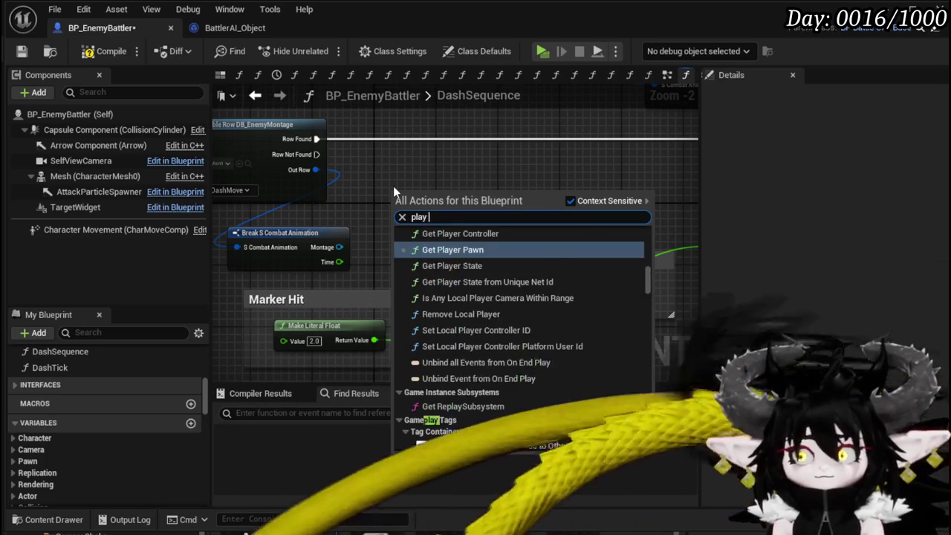
pyautogui.write('montage')
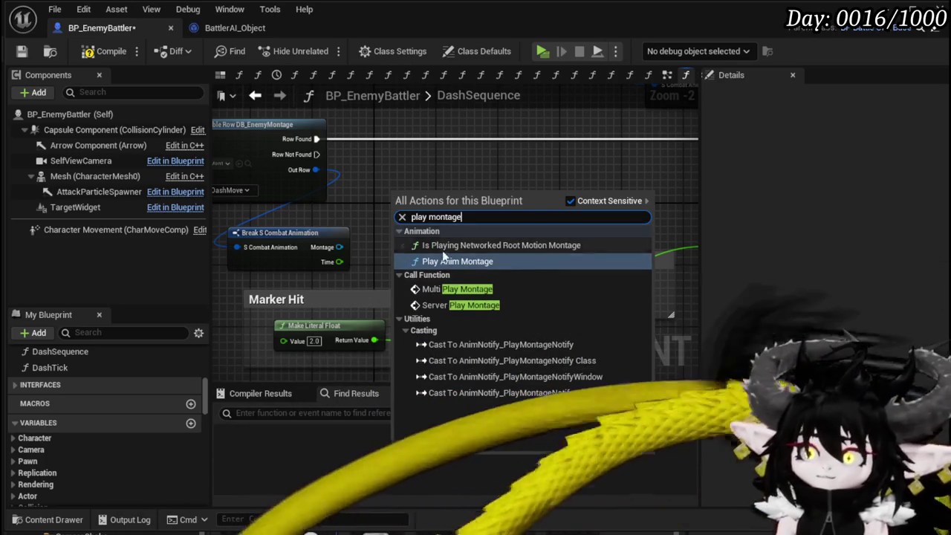
pyautogui.click(476, 289)
pyautogui.moveTo(456, 237); pyautogui.dragTo(477, 187)
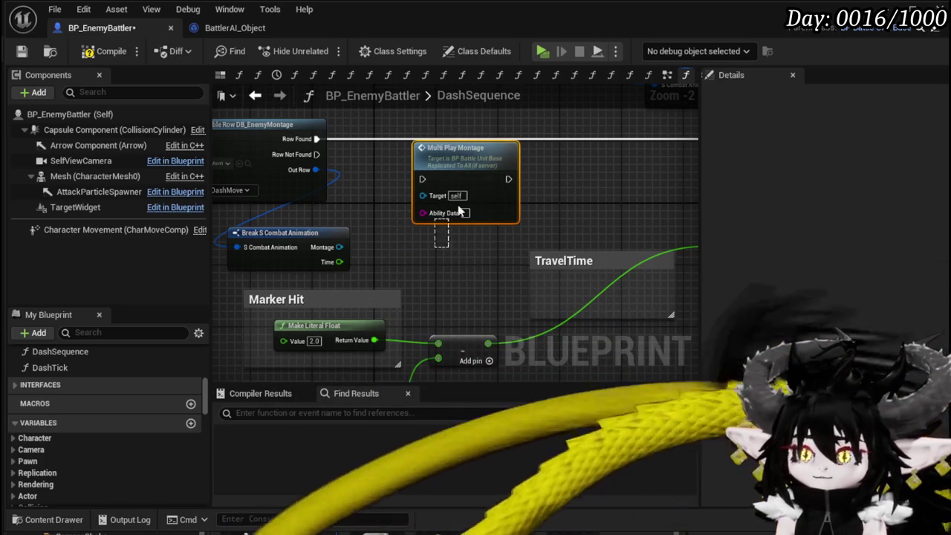
pyautogui.press('Delete')
pyautogui.moveTo(477, 206); pyautogui.dragTo(537, 222)
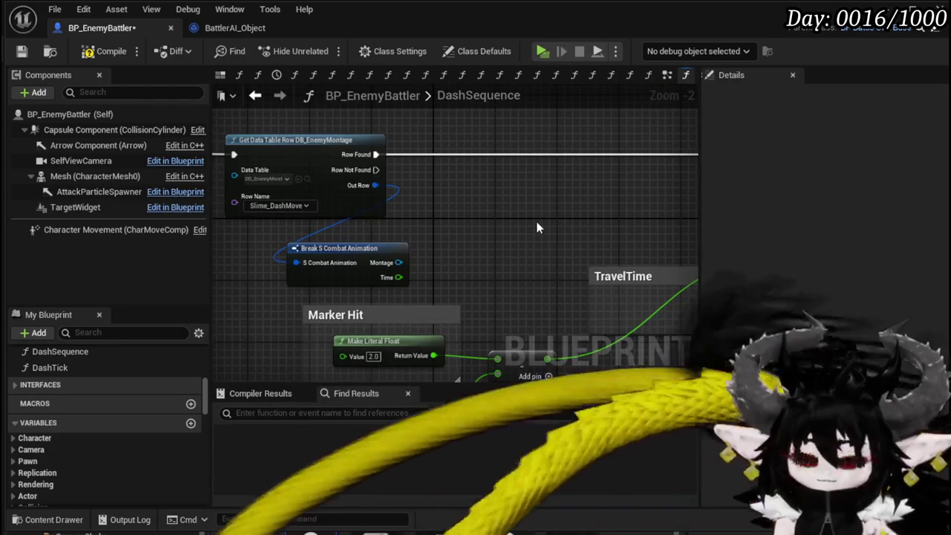
pyautogui.click(89, 53)
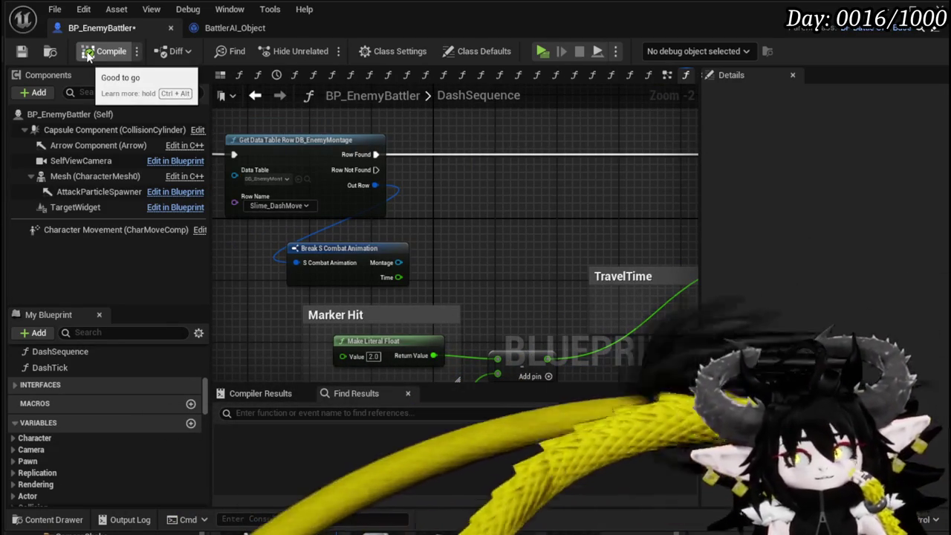
pyautogui.moveTo(468, 186)
pyautogui.mouseDown()
pyautogui.moveTo(610, 188)
pyautogui.moveTo(392, 176)
pyautogui.moveTo(533, 194)
pyautogui.mouseUp()
pyautogui.scroll(-2, 610, 190)
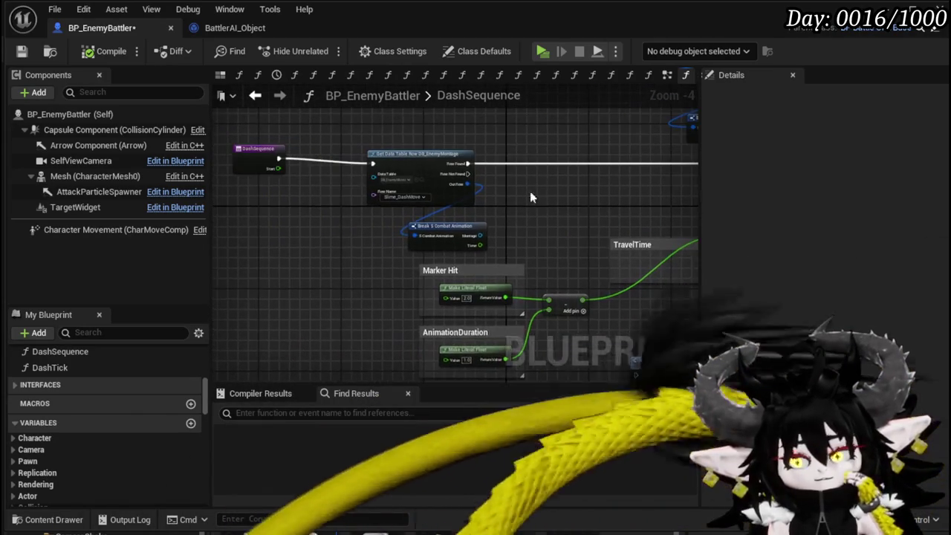
pyautogui.moveTo(270, 150); pyautogui.dragTo(271, 159)
pyautogui.moveTo(676, 203)
pyautogui.mouseDown()
pyautogui.moveTo(383, 191)
pyautogui.moveTo(407, 193)
pyautogui.moveTo(414, 269)
pyautogui.moveTo(460, 239)
pyautogui.mouseUp()
pyautogui.click(387, 192)
pyautogui.rightClick(461, 239)
pyautogui.moveTo(381, 204)
pyautogui.mouseDown()
pyautogui.moveTo(397, 189)
pyautogui.moveTo(375, 221)
pyautogui.mouseUp()
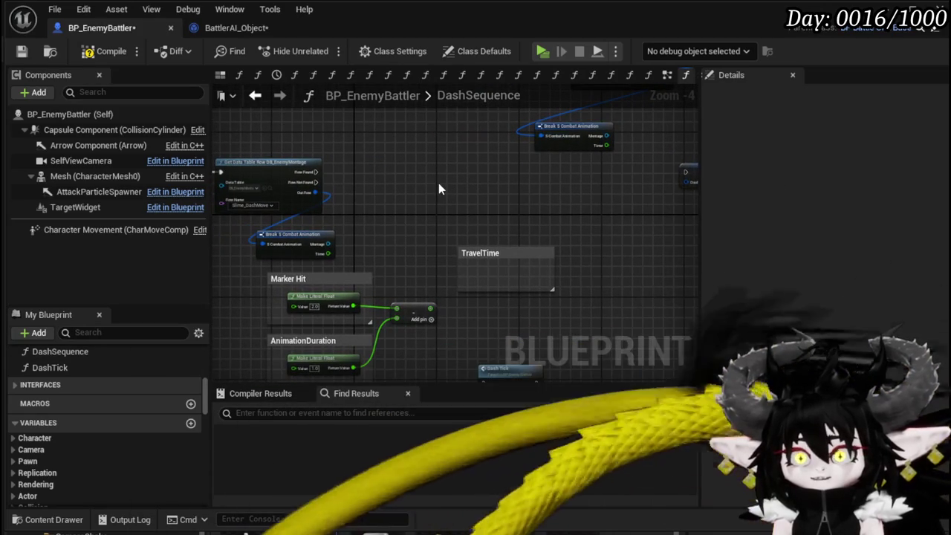
# Add a Set Timer by Event node after DashSequence's lookup in the execution flow.
pyautogui.rightClick(438, 189)
pyautogui.write('Set Timne')
pyautogui.press('BackSpace')
pyautogui.press('BackSpace')
pyautogui.write('er by event')
pyautogui.click(533, 250)
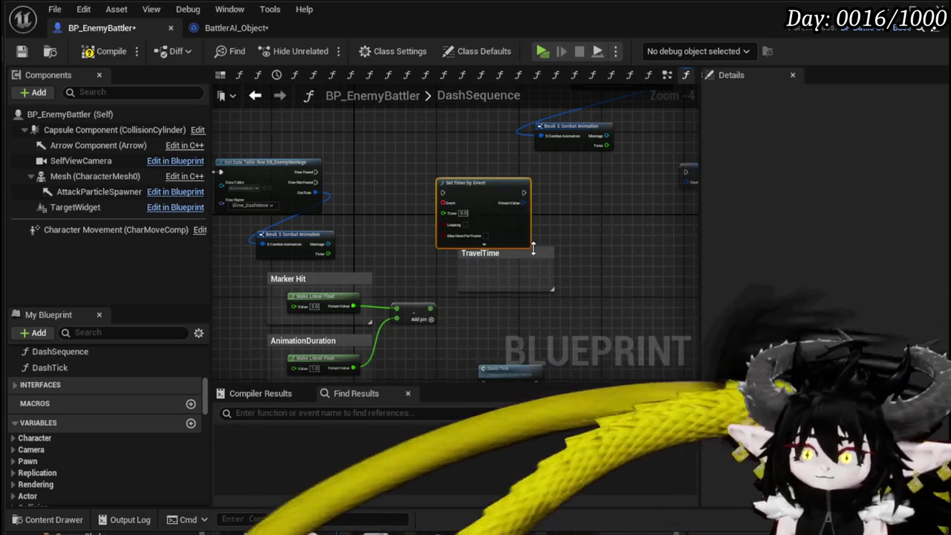
pyautogui.moveTo(286, 183); pyautogui.dragTo(622, 214)
pyautogui.click(264, 185)
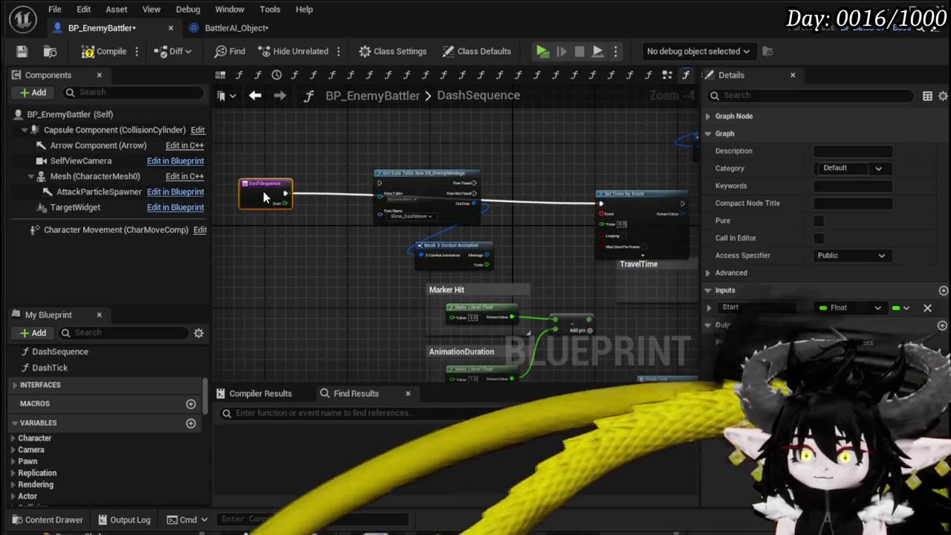
# Feed the summed Marker Hit and AnimationDuration into the timer's Time and tidy the nodes.
pyautogui.scroll(1, 540, 237)
pyautogui.moveTo(534, 289)
pyautogui.mouseDown()
pyautogui.moveTo(565, 214)
pyautogui.moveTo(559, 154)
pyautogui.moveTo(552, 161)
pyautogui.mouseUp()
pyautogui.scroll(1, 552, 160)
pyautogui.moveTo(390, 222); pyautogui.dragTo(470, 198)
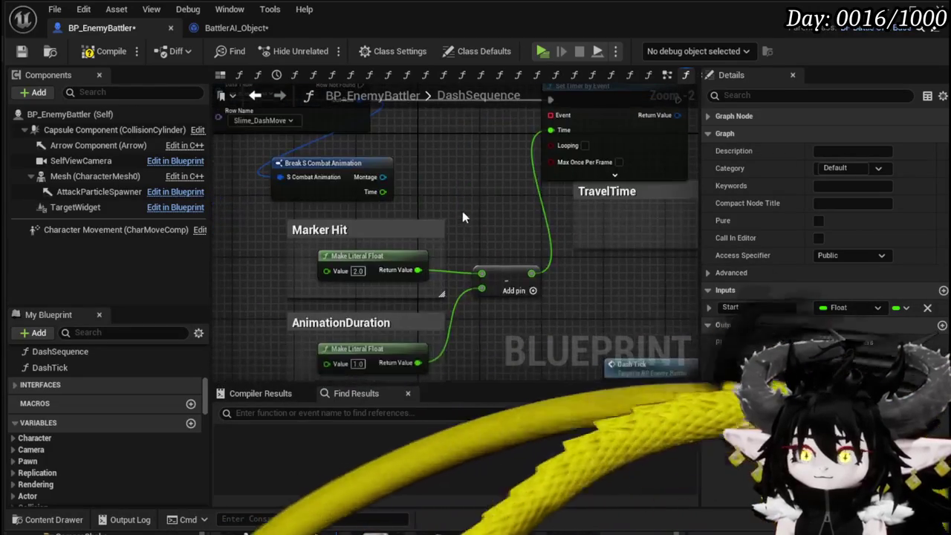
pyautogui.moveTo(494, 231); pyautogui.dragTo(282, 356)
pyautogui.moveTo(505, 278); pyautogui.dragTo(370, 263)
pyautogui.moveTo(427, 195); pyautogui.dragTo(387, 253)
pyautogui.moveTo(684, 195)
pyautogui.mouseDown()
pyautogui.moveTo(505, 205)
pyautogui.moveTo(446, 230)
pyautogui.mouseUp()
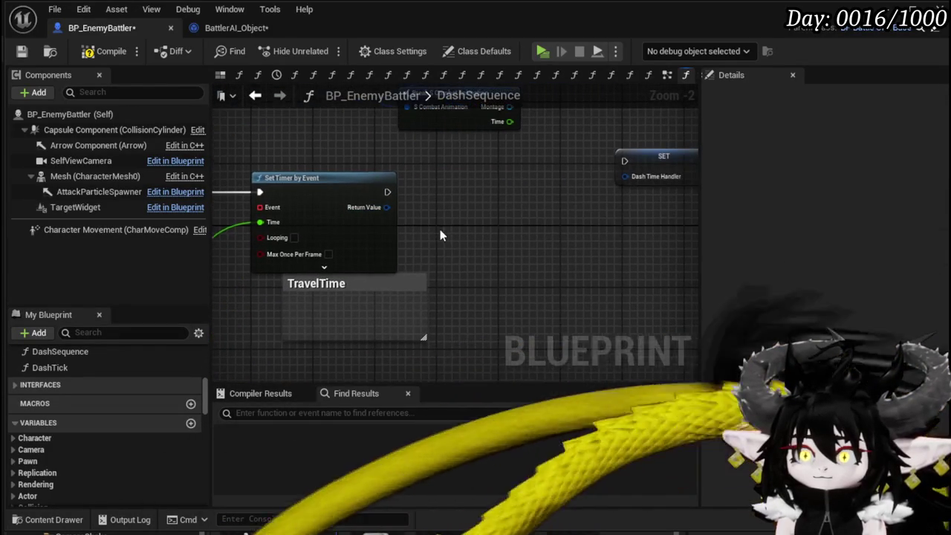
# Store the timer's Return Value in a SET DashTimeHandler node.
pyautogui.moveTo(392, 208); pyautogui.dragTo(521, 185)
pyautogui.scroll(-5, 89, 444)
pyautogui.scroll(-10, 90, 445)
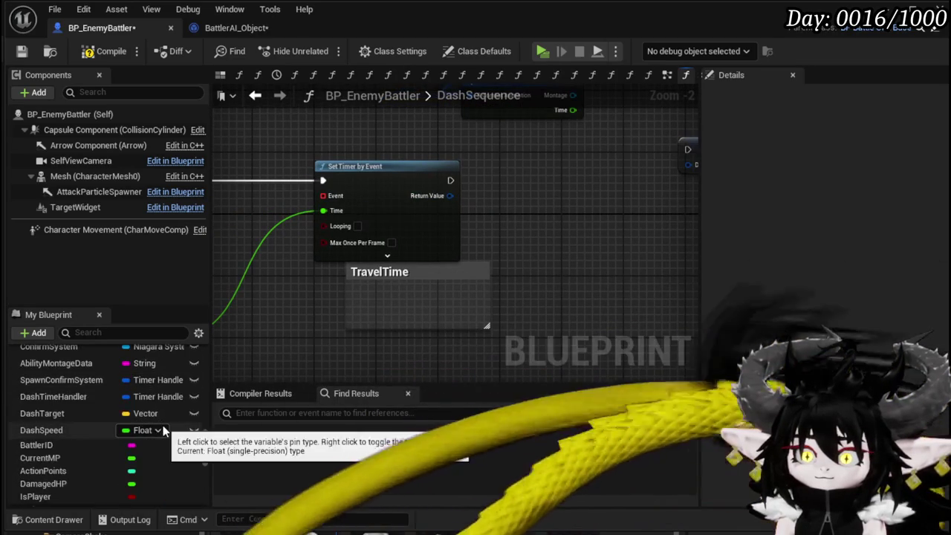
pyautogui.moveTo(53, 396); pyautogui.dragTo(510, 185)
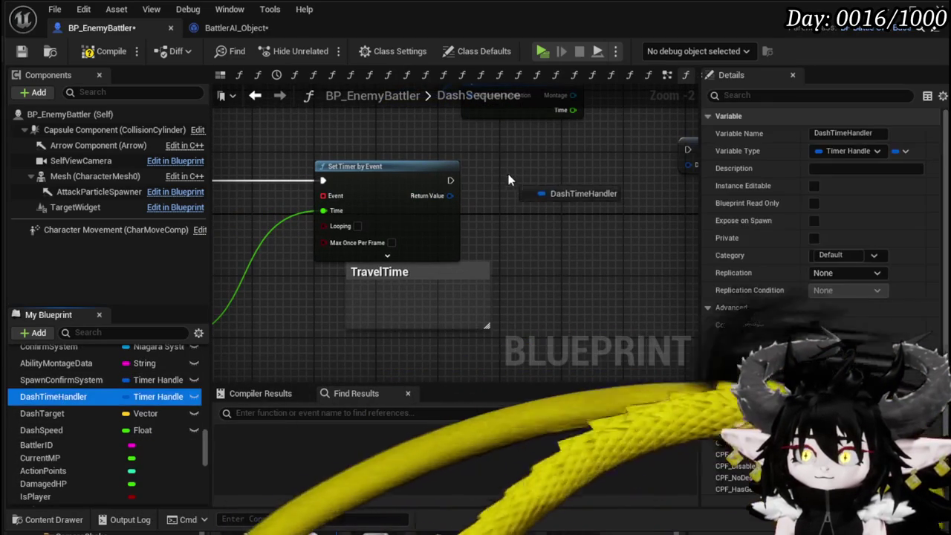
pyautogui.click(540, 211)
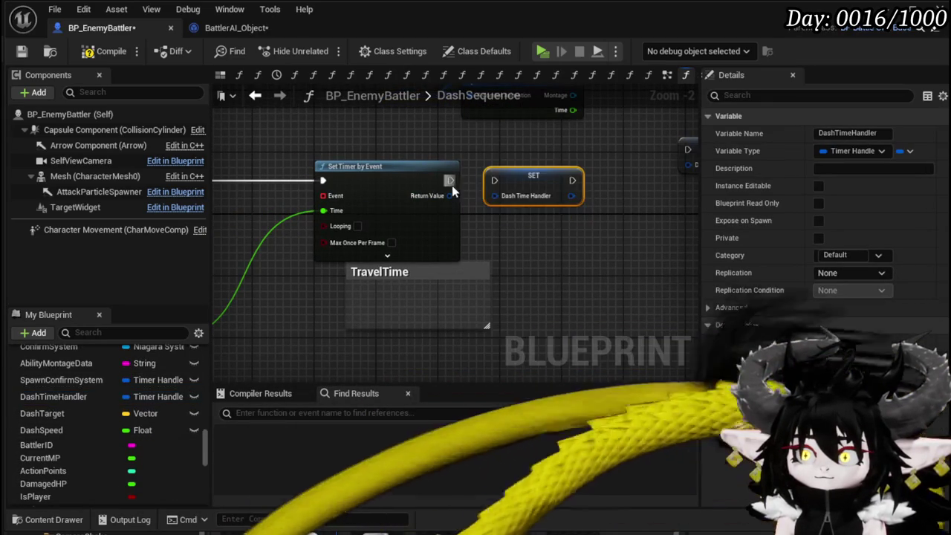
pyautogui.moveTo(497, 195)
pyautogui.mouseDown()
pyautogui.moveTo(439, 196)
pyautogui.moveTo(450, 196)
pyautogui.mouseUp()
pyautogui.moveTo(496, 238); pyautogui.dragTo(681, 203)
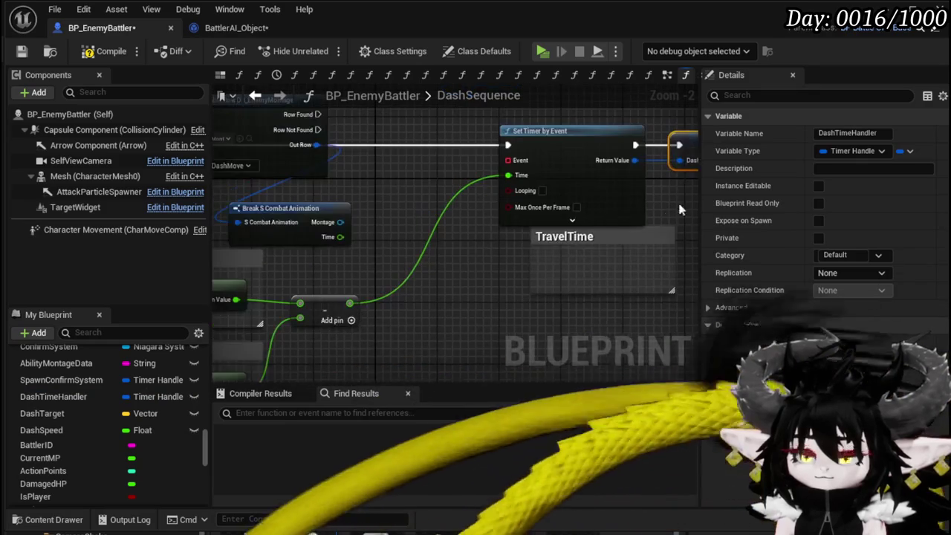
pyautogui.moveTo(507, 160); pyautogui.dragTo(450, 266)
# Add a Create Event node for the timer, generate a matching function, then delete that function.
pyautogui.write('Crea')
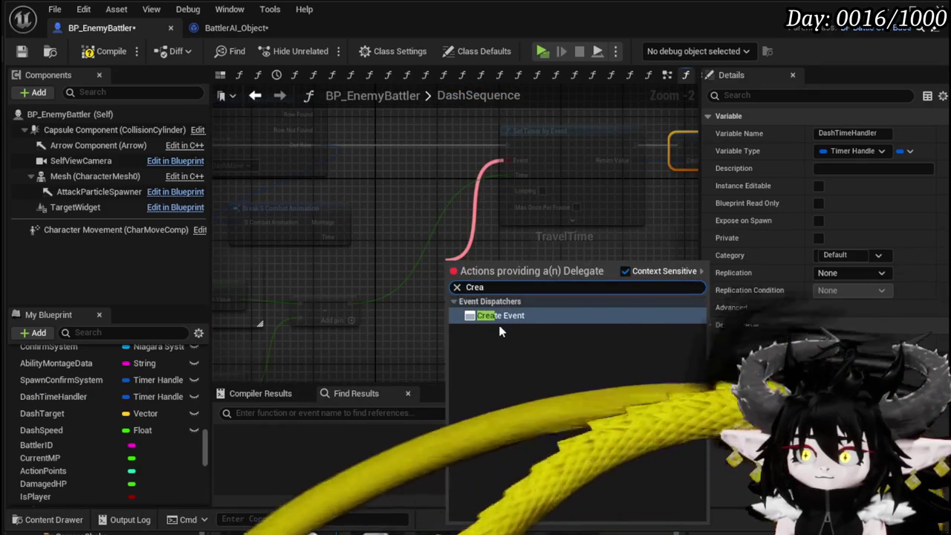
pyautogui.click(500, 316)
pyautogui.click(468, 304)
pyautogui.click(510, 344)
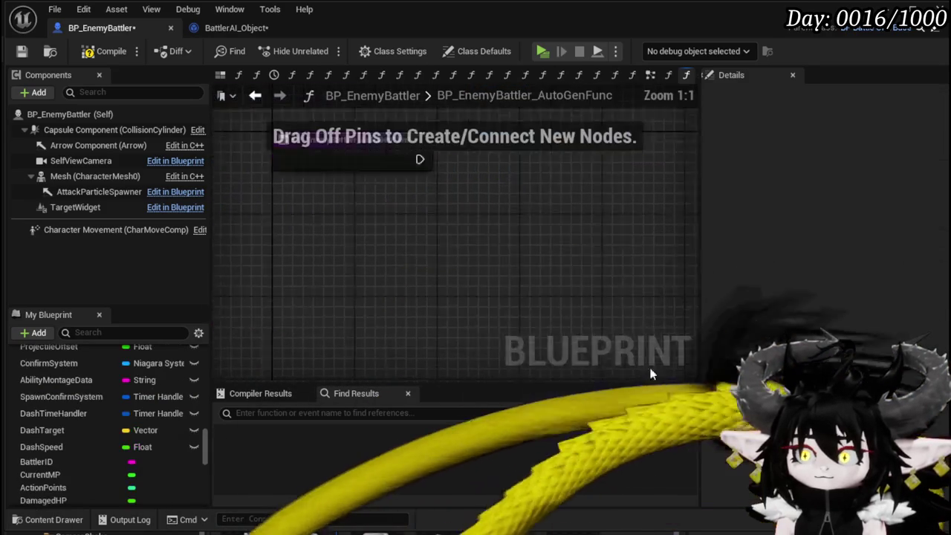
pyautogui.scroll(5, 116, 401)
pyautogui.scroll(10, 115, 401)
pyautogui.click(98, 446)
pyautogui.press('Delete')
# Create a matching custom event from Create Event and name it Dash_Movement_Anim.
pyautogui.click(466, 308)
pyautogui.click(475, 358)
pyautogui.write('Das')
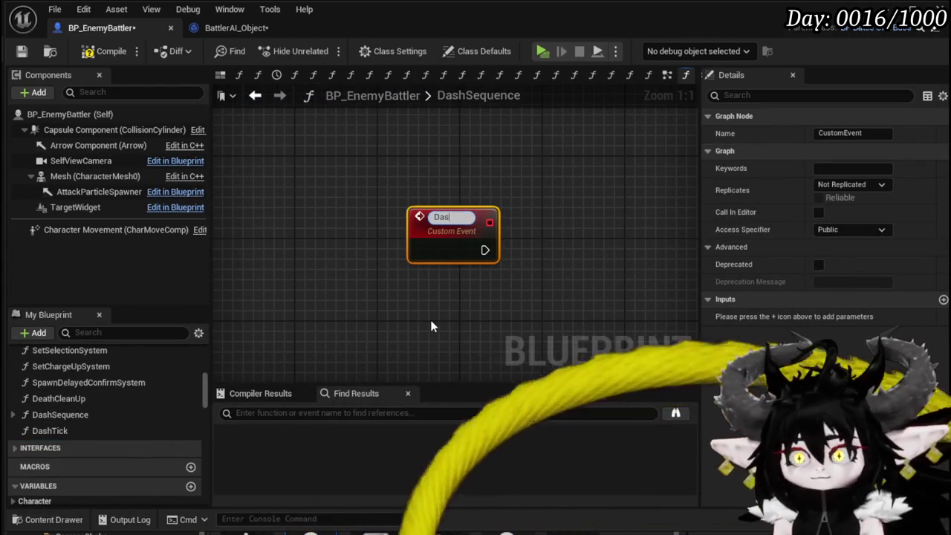
pyautogui.write('h')
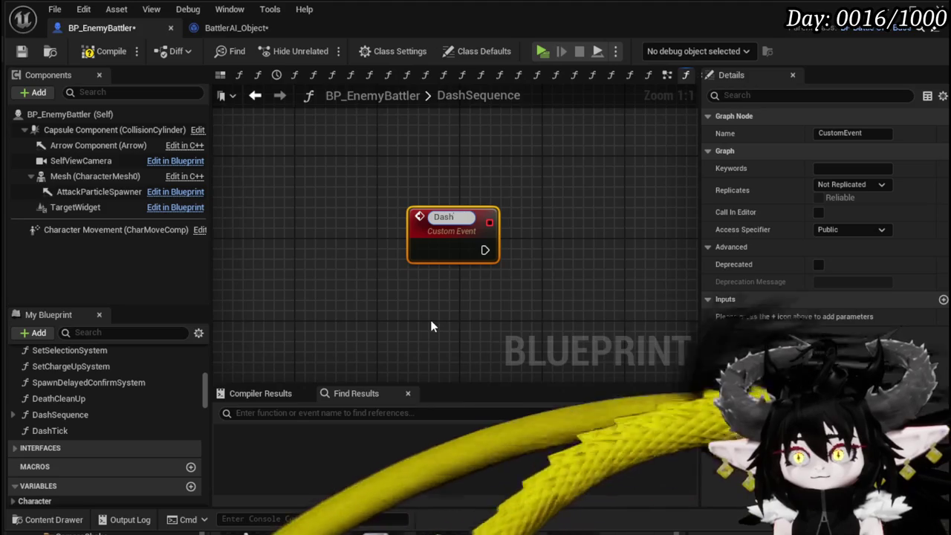
pyautogui.write('_')
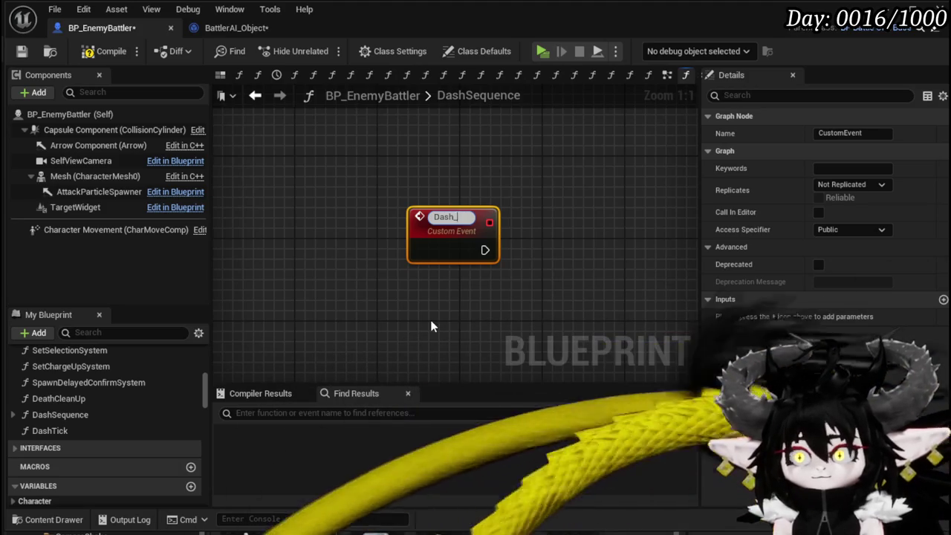
pyautogui.write('Movement')
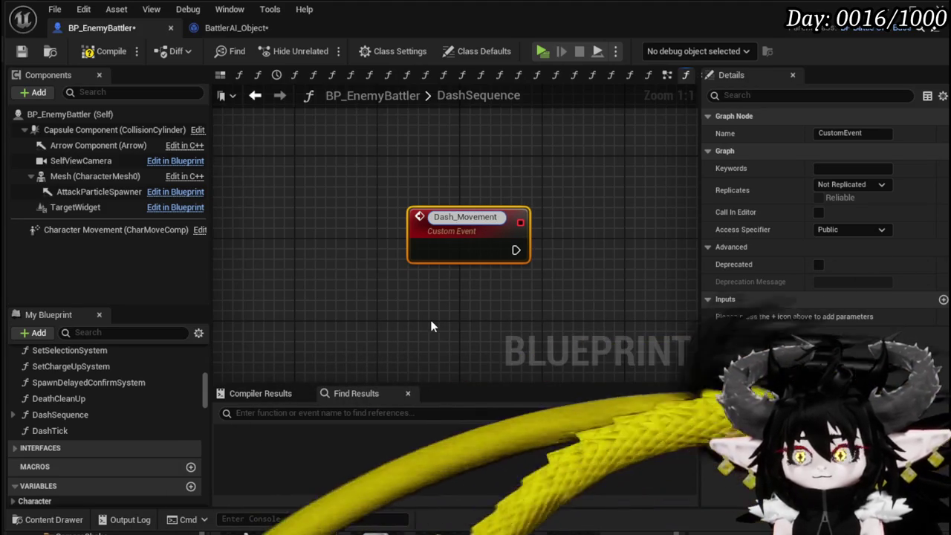
pyautogui.write('_Anim')
pyautogui.press('Return')
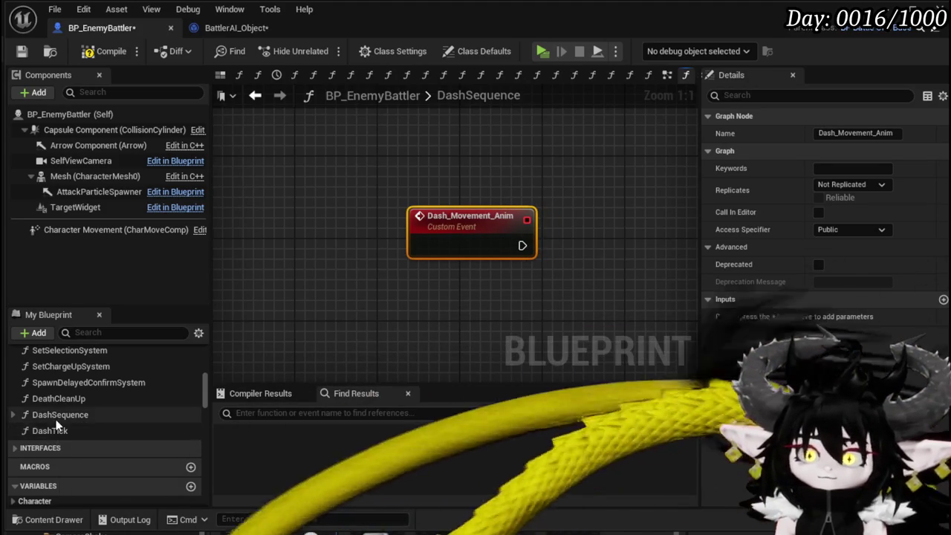
# Inspect the DashTick function graph and compile the blueprint, which fails on Create Event.
pyautogui.doubleClick(52, 431)
pyautogui.scroll(-3, 449, 282)
pyautogui.moveTo(282, 315)
pyautogui.mouseDown()
pyautogui.moveTo(574, 179)
pyautogui.moveTo(527, 288)
pyautogui.mouseUp()
pyautogui.scroll(4, 527, 289)
pyautogui.click(262, 171)
pyautogui.moveTo(262, 170)
pyautogui.mouseDown()
pyautogui.moveTo(284, 188)
pyautogui.moveTo(231, 193)
pyautogui.moveTo(243, 217)
pyautogui.moveTo(425, 191)
pyautogui.moveTo(329, 205)
pyautogui.moveTo(407, 225)
pyautogui.moveTo(266, 221)
pyautogui.moveTo(366, 231)
pyautogui.moveTo(375, 175)
pyautogui.mouseUp()
pyautogui.scroll(-1, 243, 217)
pyautogui.press('F7')
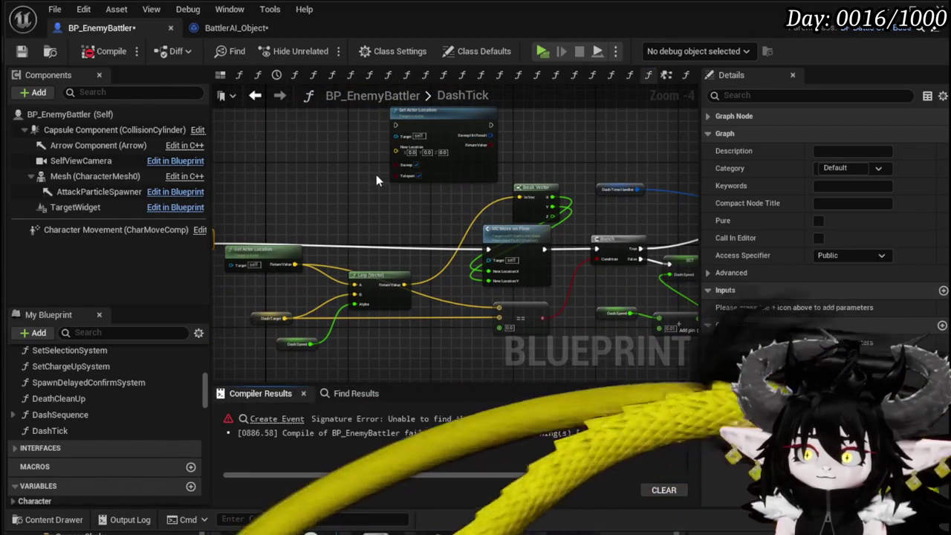
# Jump to the errored Create Event and browse its signature list for Dash functions, choosing nothing.
pyautogui.click(270, 420)
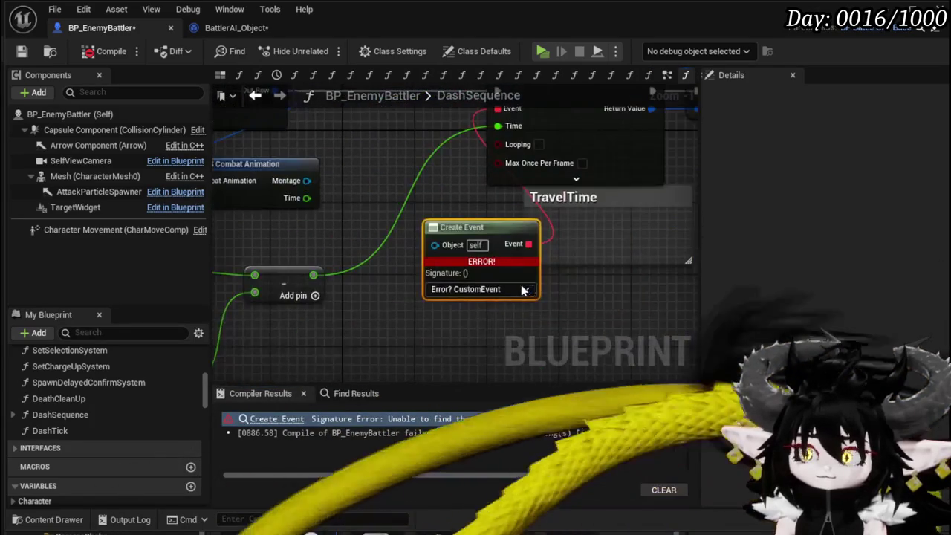
pyautogui.click(525, 290)
pyautogui.scroll(-5, 505, 386)
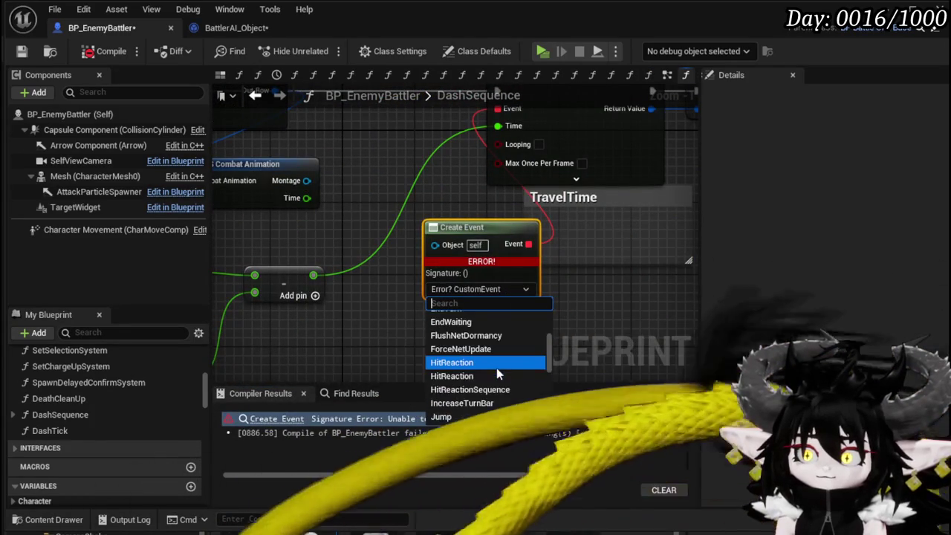
pyautogui.write('das')
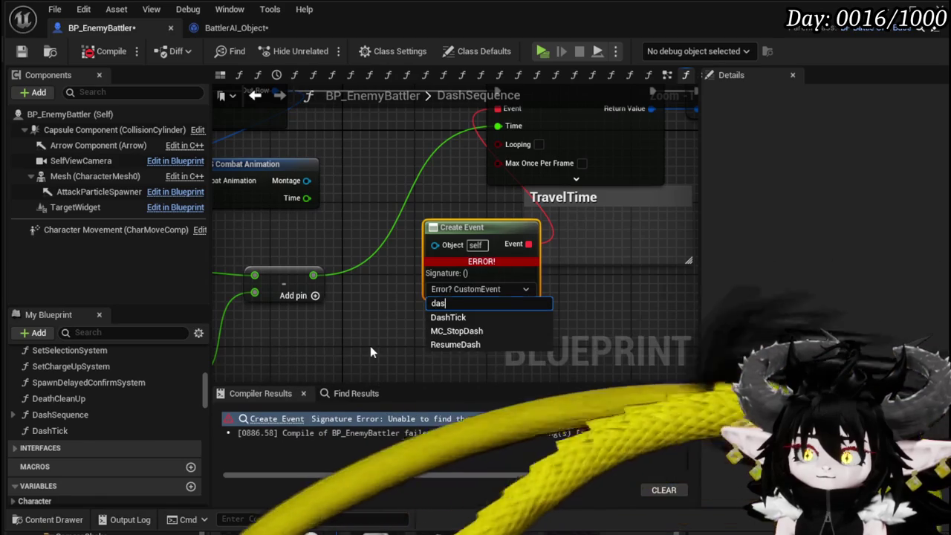
pyautogui.click(360, 339)
pyautogui.scroll(-2, 520, 312)
pyautogui.moveTo(684, 360); pyautogui.dragTo(346, 334)
pyautogui.click(430, 294)
pyautogui.write('Das')
pyautogui.click(583, 297)
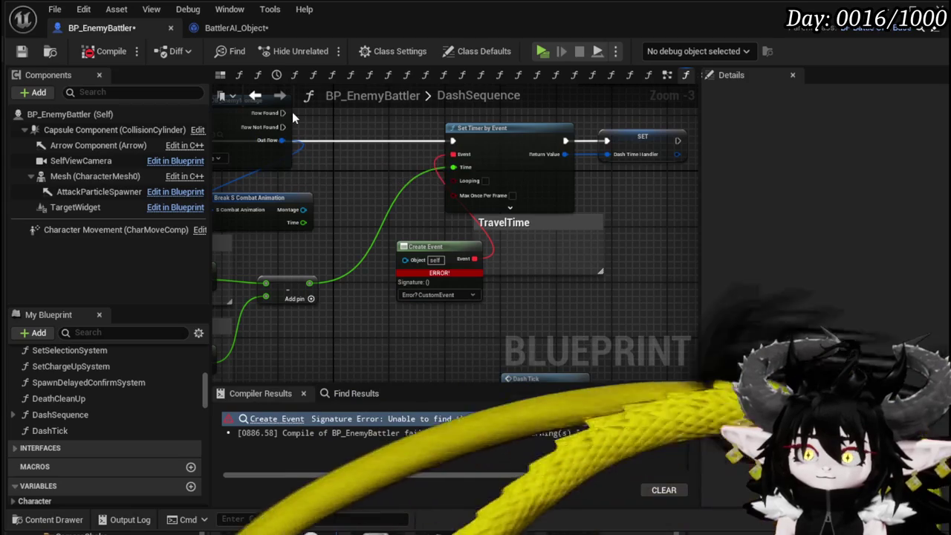
# Save the BattlerAI_Object blueprint and return to BP_EnemyBattler's EventGraph.
pyautogui.click(226, 33)
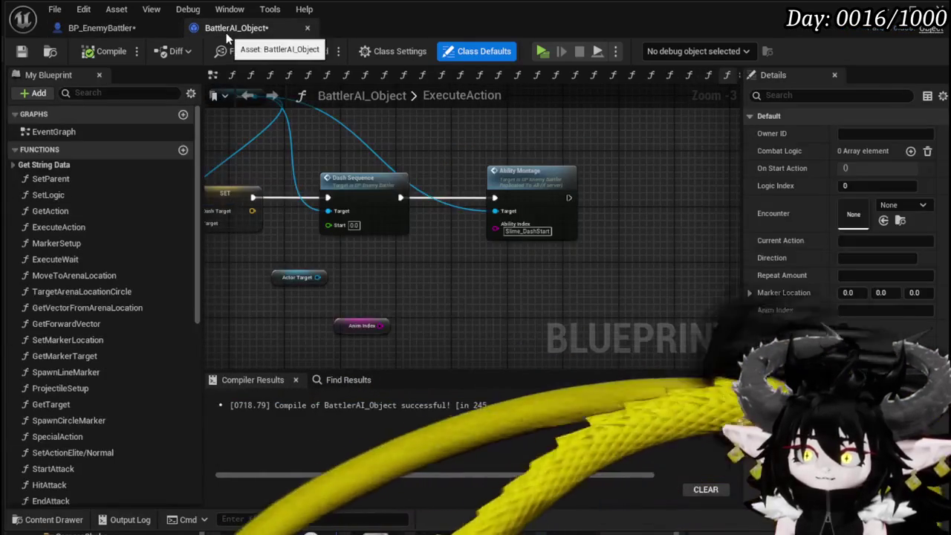
pyautogui.hotkey('ctrl', 's')
pyautogui.click(119, 30)
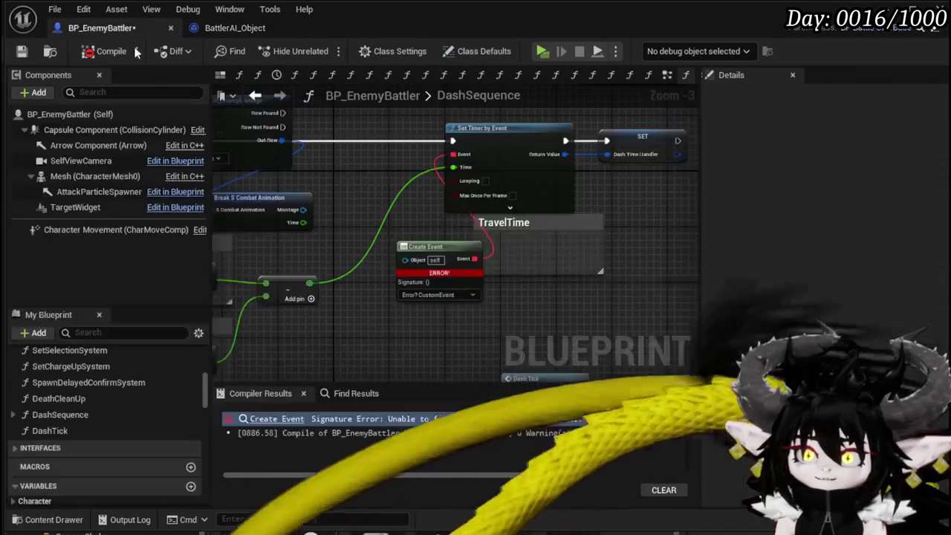
pyautogui.click(667, 75)
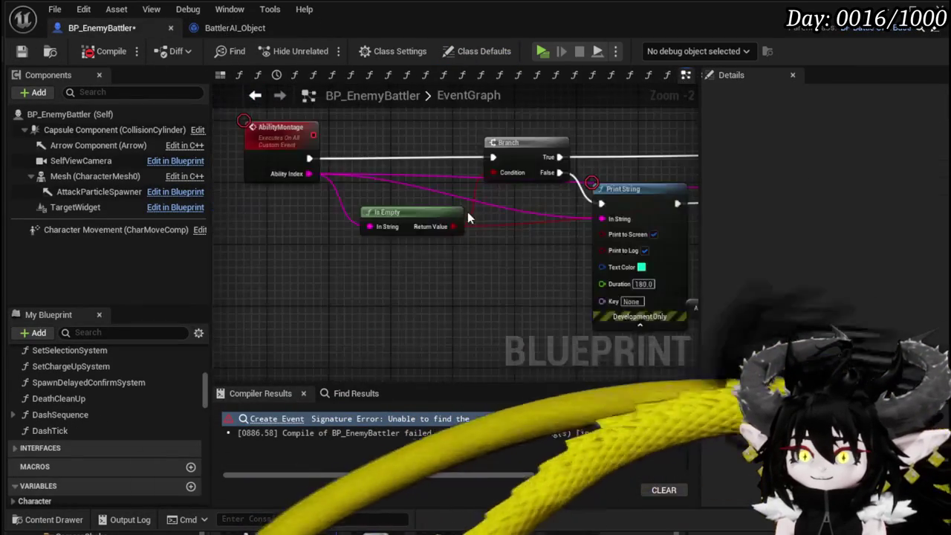
# Search the blueprint for 'Dash' and jump to the Dash Movement Anim event result.
pyautogui.scroll(-10, 468, 212)
pyautogui.moveTo(409, 289)
pyautogui.mouseDown()
pyautogui.moveTo(424, 227)
pyautogui.moveTo(350, 201)
pyautogui.moveTo(222, 304)
pyautogui.moveTo(219, 319)
pyautogui.mouseUp()
pyautogui.click(355, 396)
pyautogui.write('Das')
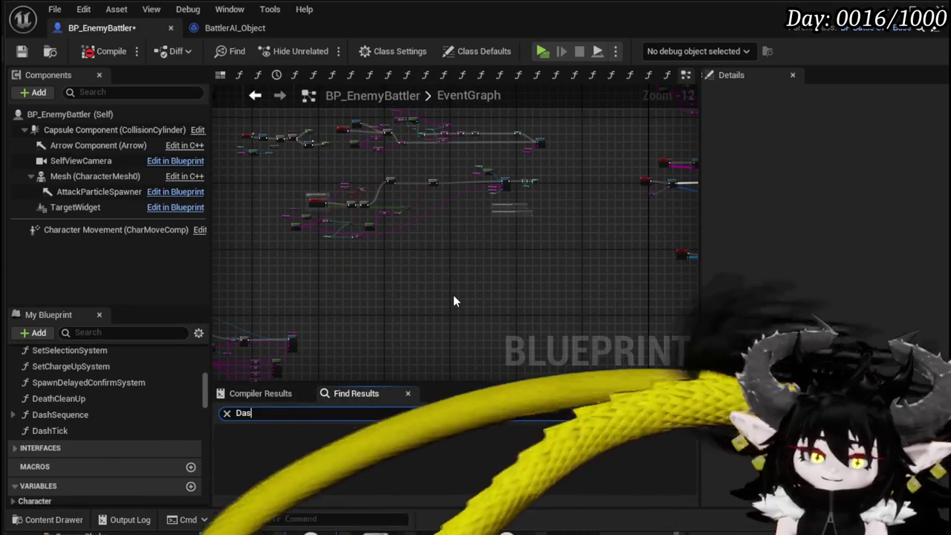
pyautogui.write('h')
pyautogui.press('Return')
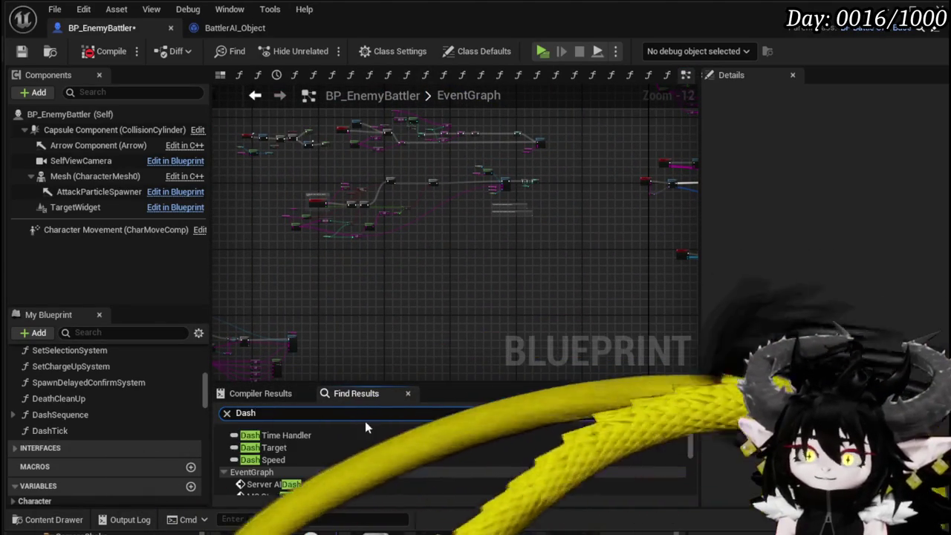
pyautogui.scroll(-3, 346, 458)
pyautogui.scroll(-5, 345, 462)
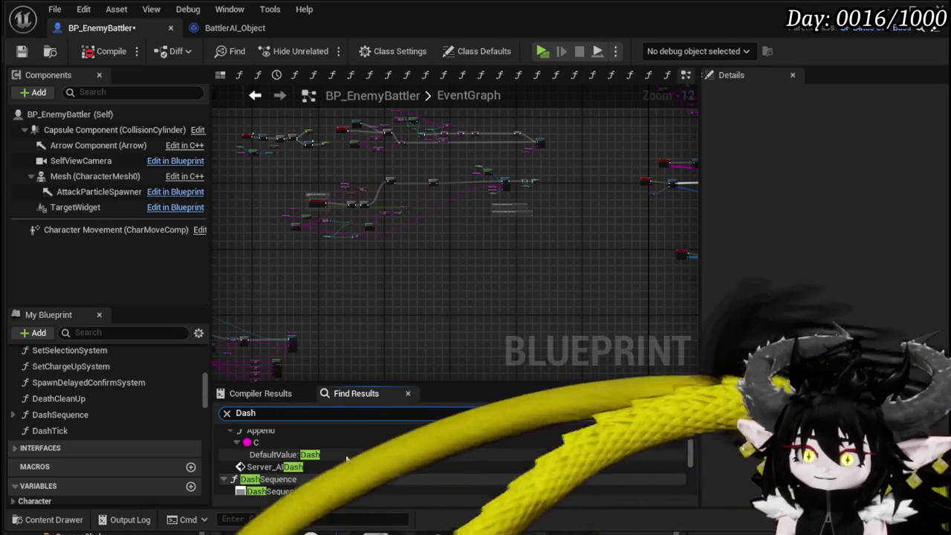
pyautogui.scroll(-3, 346, 462)
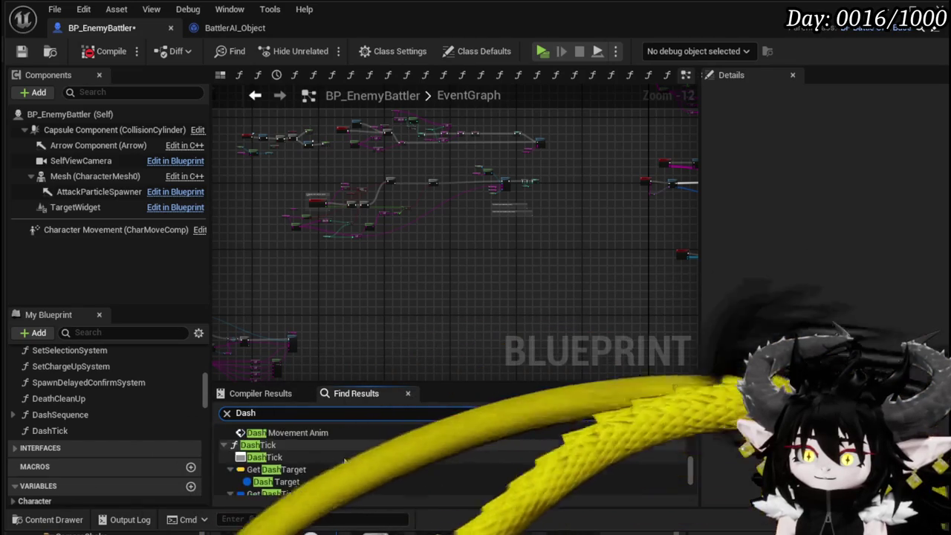
pyautogui.click(335, 454)
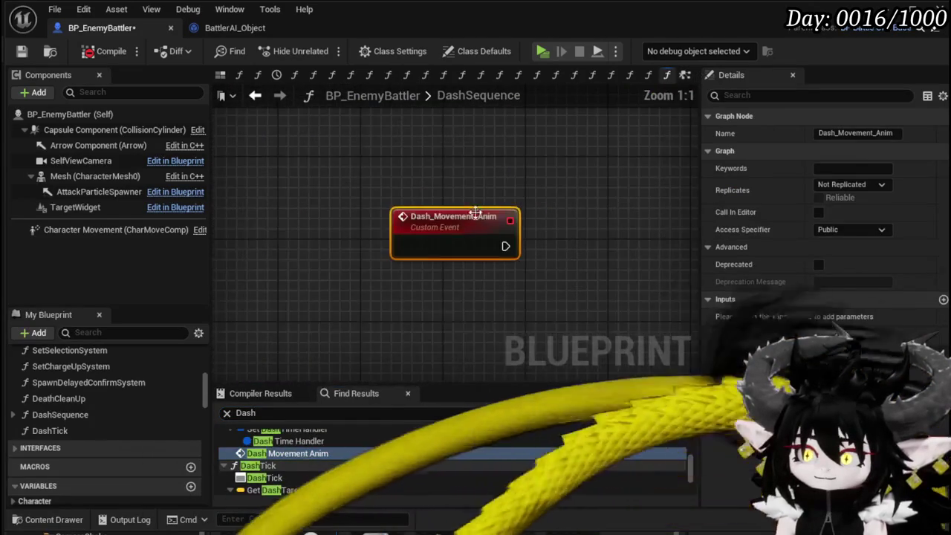
# Delete the old Dash_Movement_Anim node, then compile and save with Create Event still unbound.
pyautogui.scroll(-7, 356, 308)
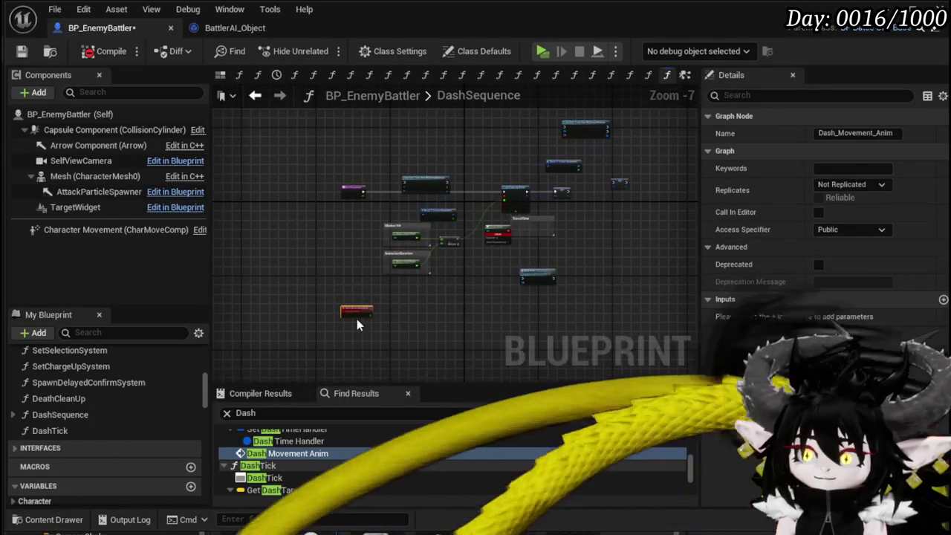
pyautogui.scroll(3, 409, 283)
pyautogui.moveTo(269, 286); pyautogui.dragTo(357, 355)
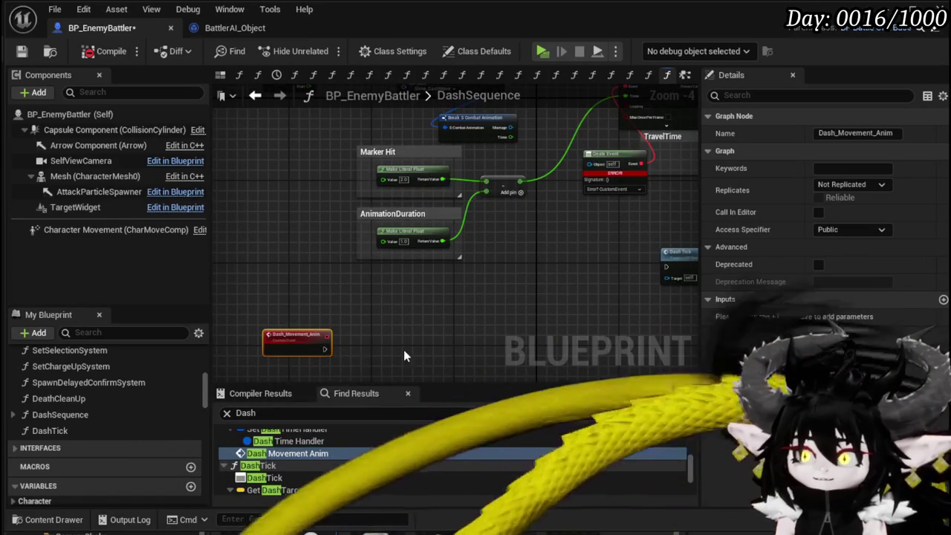
pyautogui.press('Delete')
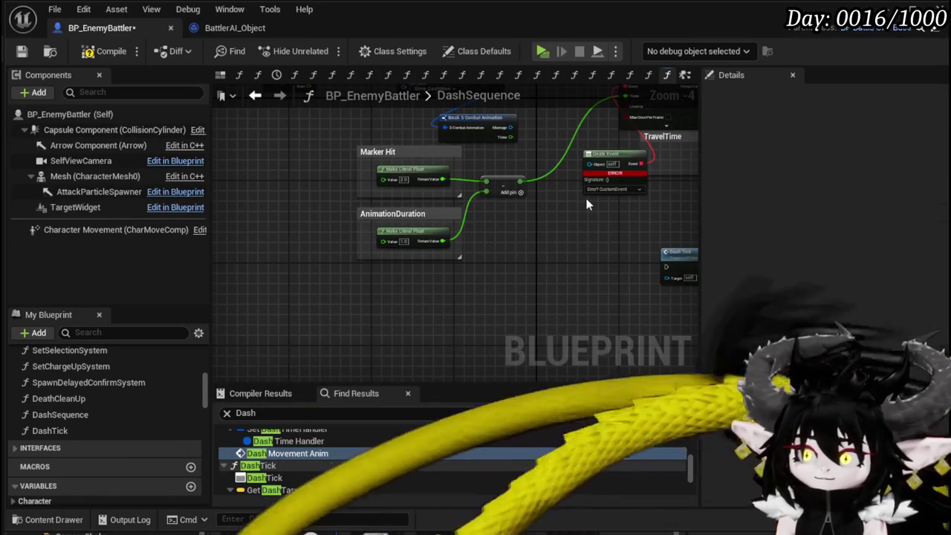
pyautogui.moveTo(505, 297); pyautogui.dragTo(356, 355)
pyautogui.click(460, 246)
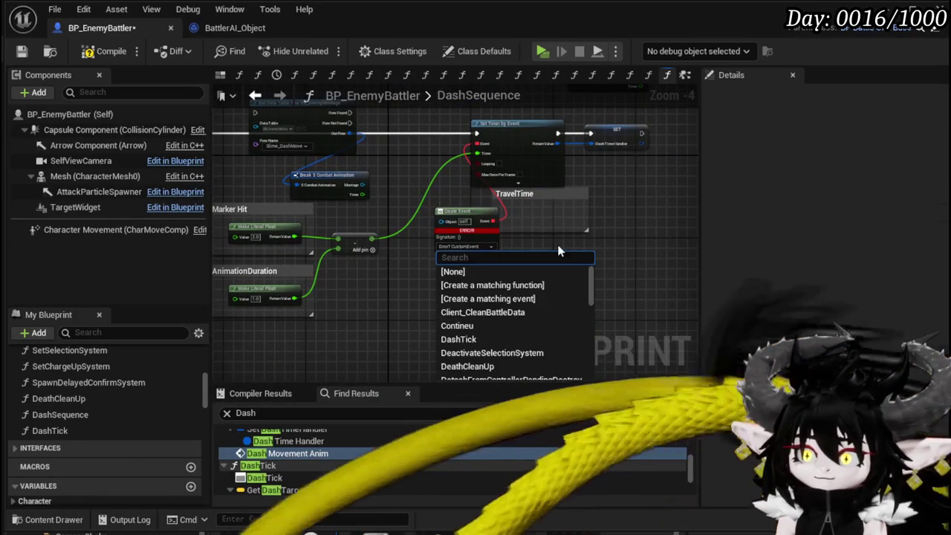
pyautogui.click(638, 233)
pyautogui.click(96, 52)
pyautogui.click(21, 50)
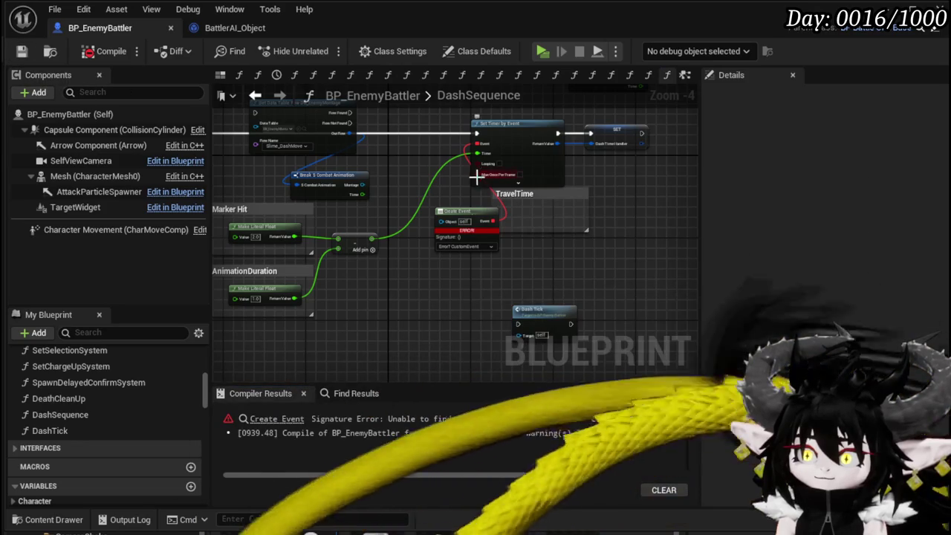
# Delete the broken Create Event node and recompile BP_EnemyBattler successfully.
pyautogui.click(460, 223)
pyautogui.press('Delete')
pyautogui.click(87, 54)
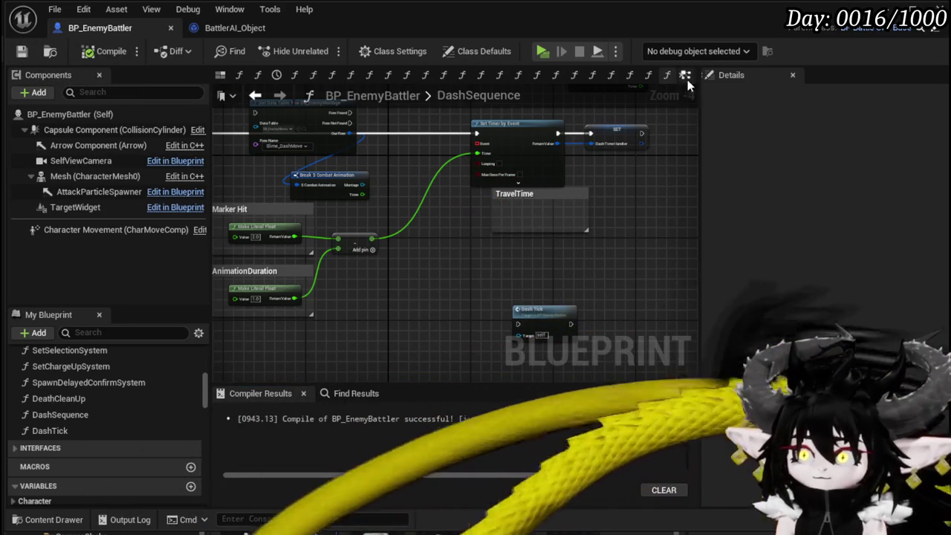
pyautogui.hotkey('alt', 'Left')
# Add a new custom event node in an empty area of the EventGraph.
pyautogui.moveTo(427, 247)
pyautogui.mouseDown()
pyautogui.moveTo(397, 257)
pyautogui.moveTo(646, 300)
pyautogui.moveTo(480, 144)
pyautogui.moveTo(442, 136)
pyautogui.mouseUp()
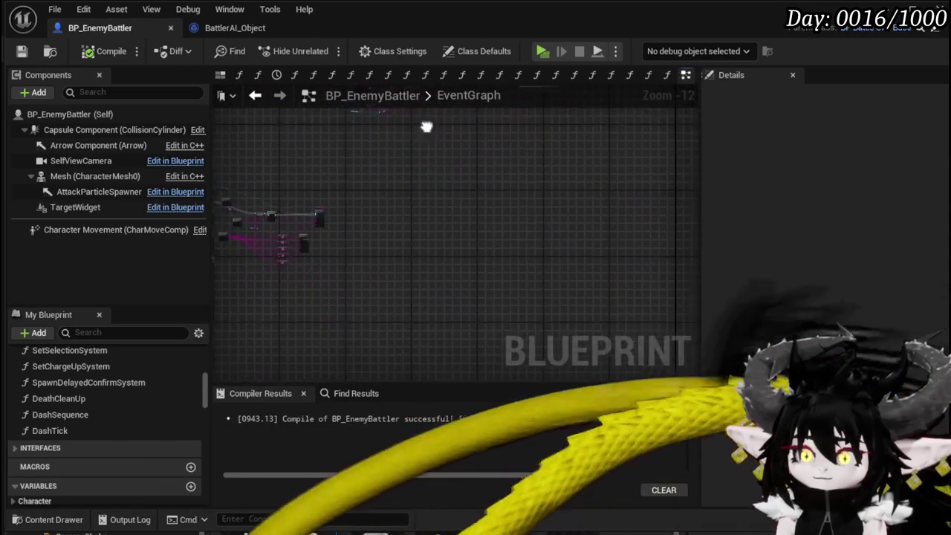
pyautogui.scroll(7, 543, 191)
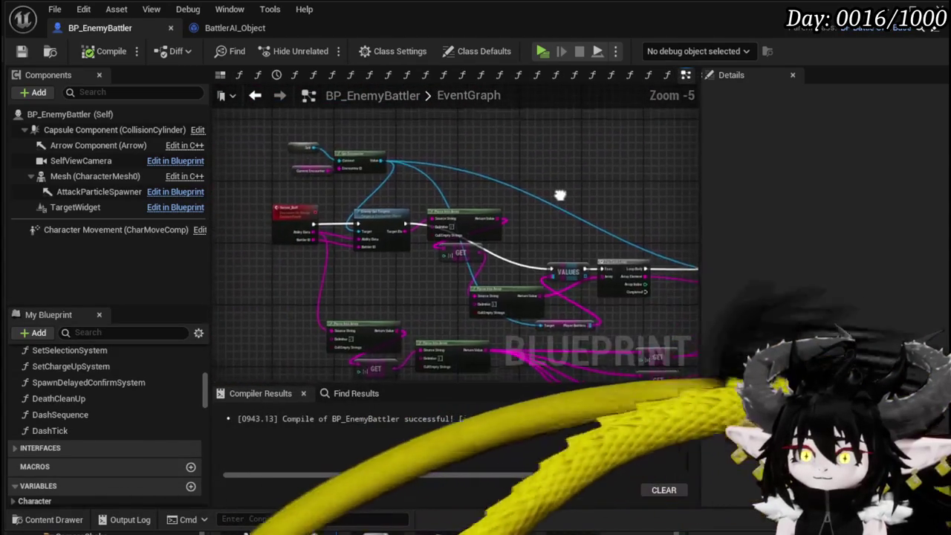
pyautogui.scroll(-7, 436, 175)
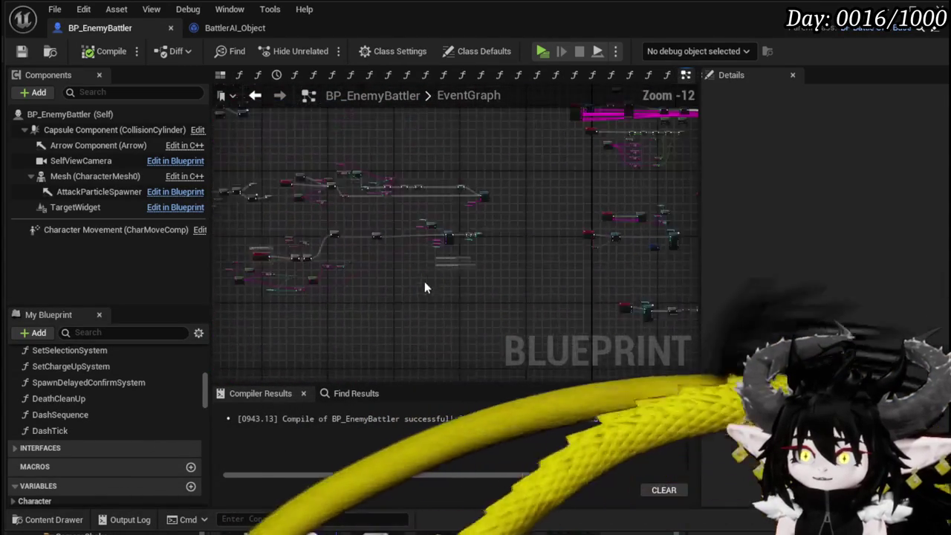
pyautogui.scroll(4, 424, 282)
pyautogui.scroll(-4, 356, 252)
pyautogui.scroll(4, 339, 292)
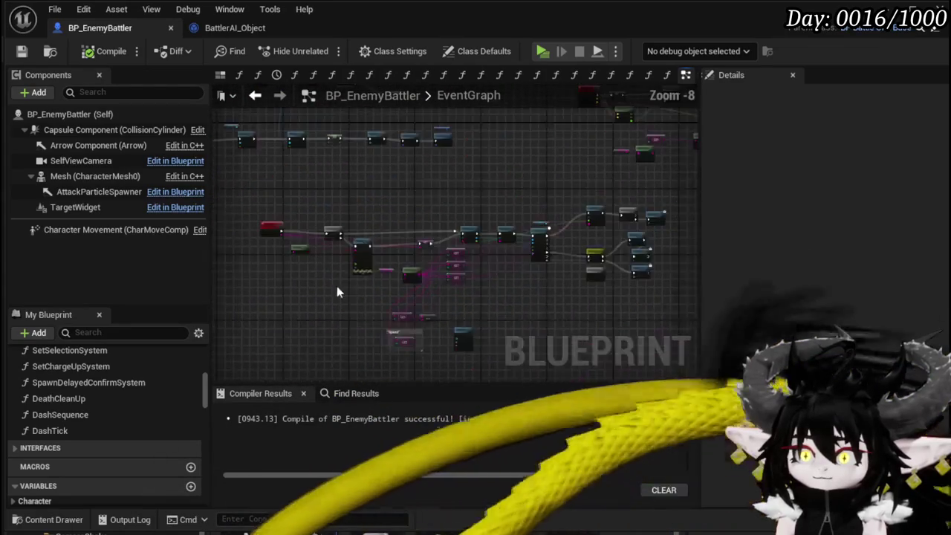
pyautogui.rightClick(396, 208)
pyautogui.scroll(1, 274, 228)
pyautogui.rightClick(303, 215)
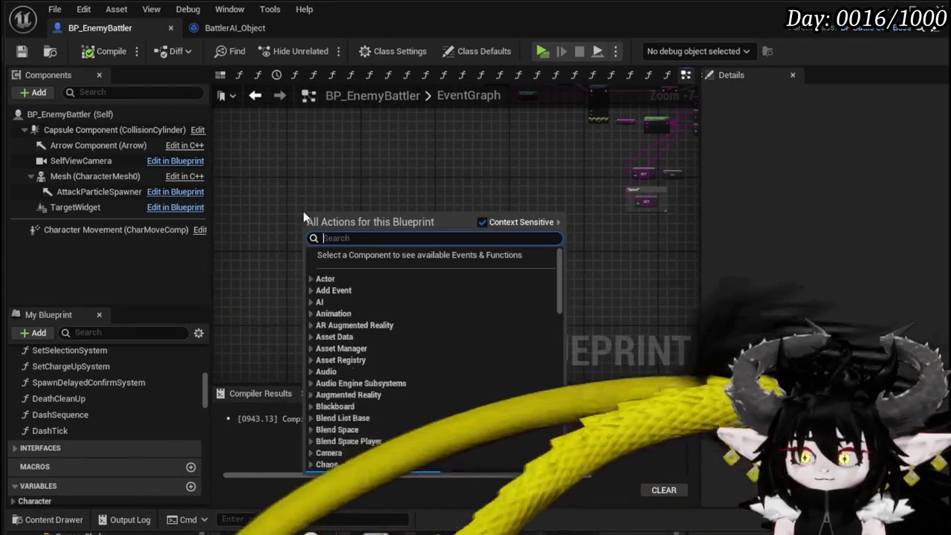
pyautogui.write('custom')
pyautogui.press('Escape')
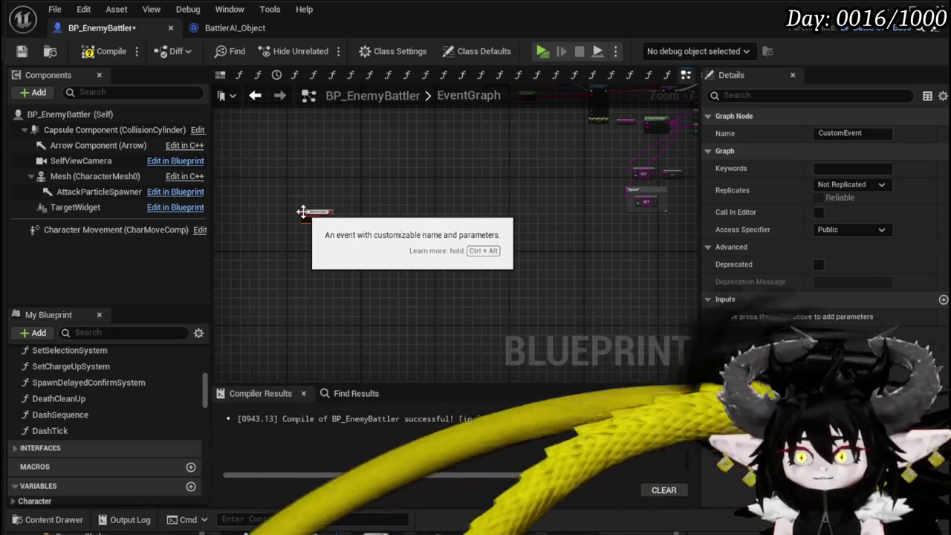
# Name the custom event DashMovementAnim, compile, and go back to DashSequence.
pyautogui.write('DashMovementAnu')
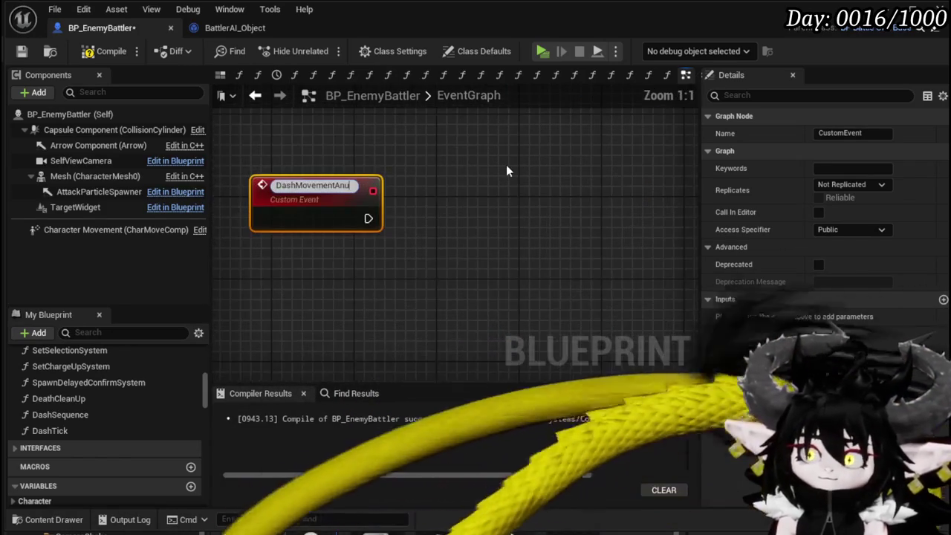
pyautogui.press('BackSpace')
pyautogui.write('im')
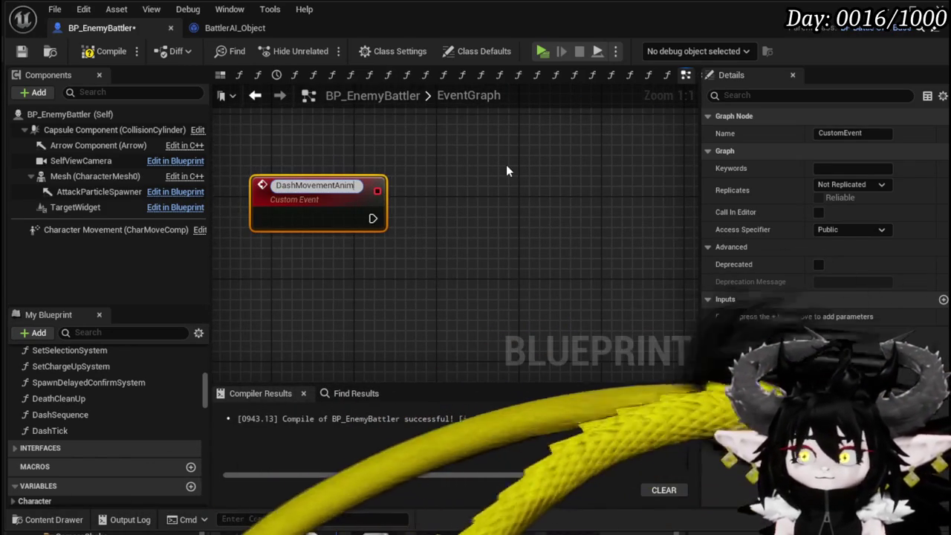
pyautogui.press('Return')
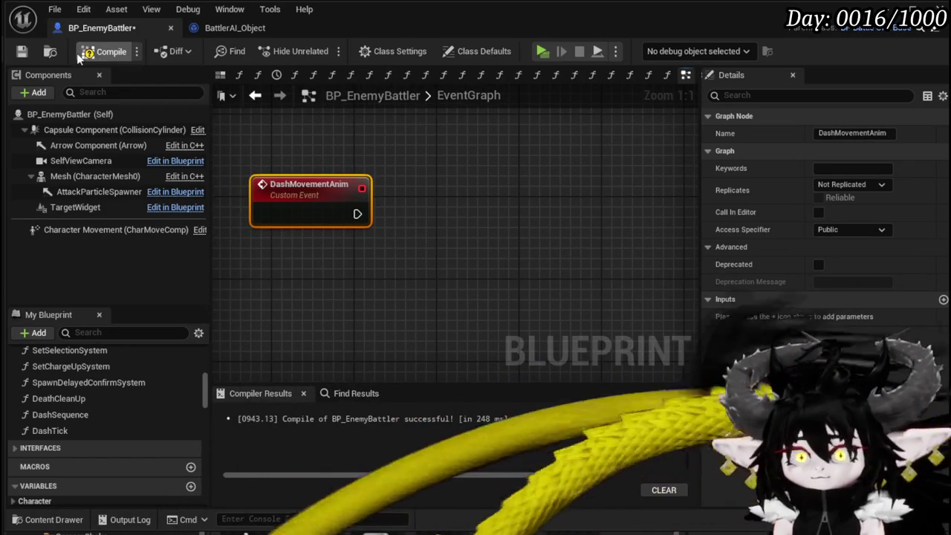
pyautogui.click(22, 55)
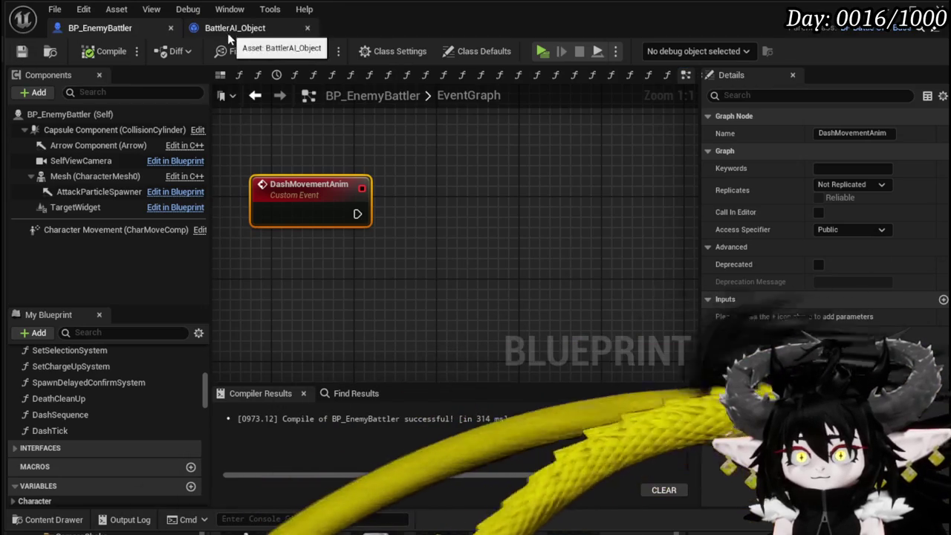
pyautogui.click(257, 96)
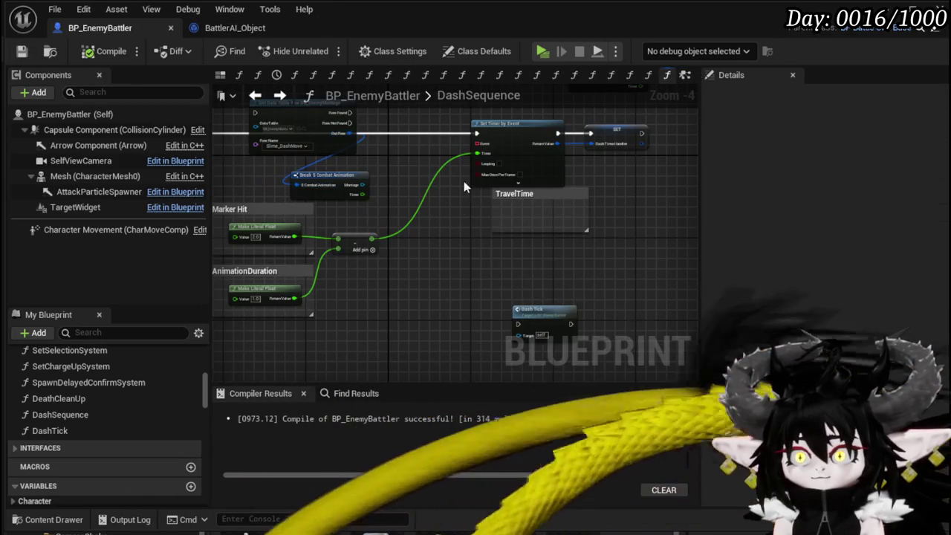
# Feed Set Timer by Event's Event pin a Create Event bound to DashMovementAnim.
pyautogui.moveTo(476, 138); pyautogui.dragTo(456, 235)
pyautogui.write('Crea')
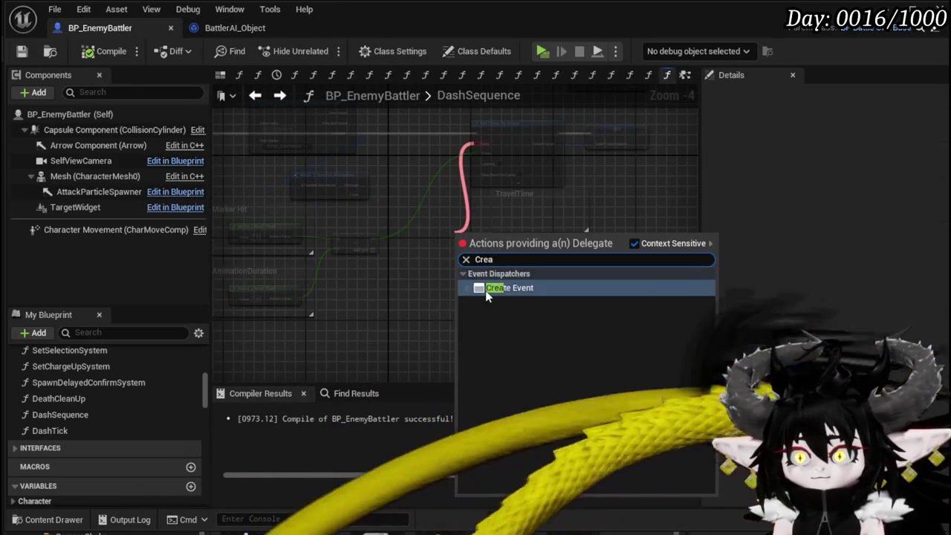
pyautogui.press('Return')
pyautogui.click(476, 262)
pyautogui.write('Das')
pyautogui.click(594, 268)
pyautogui.moveTo(460, 232); pyautogui.dragTo(424, 233)
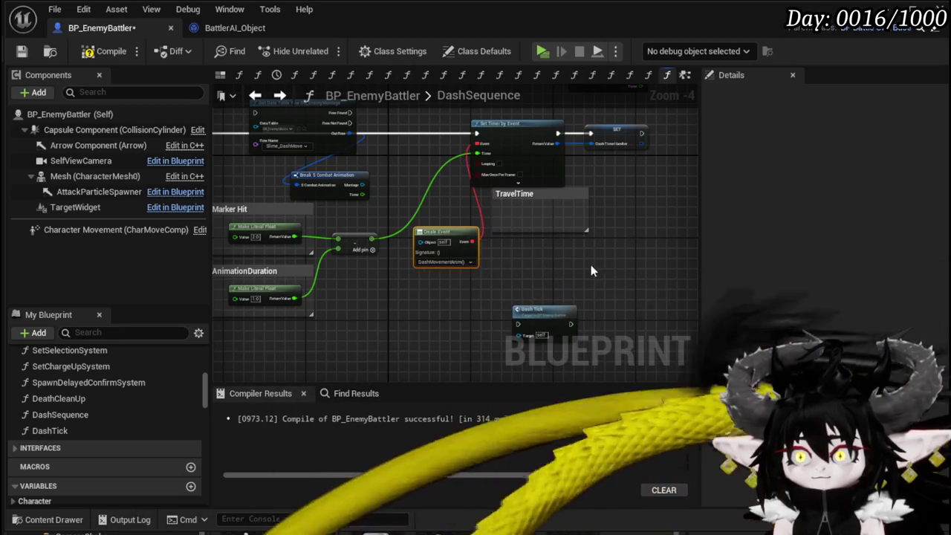
pyautogui.moveTo(403, 284); pyautogui.dragTo(470, 276)
# Compile and save BP_EnemyBattler.
pyautogui.click(111, 51)
pyautogui.click(21, 51)
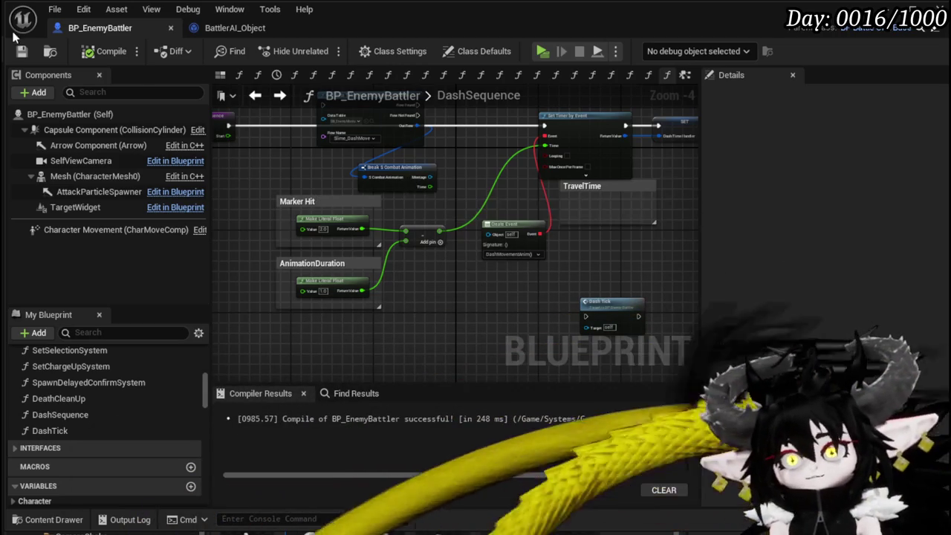
pyautogui.moveTo(411, 184)
pyautogui.mouseDown()
pyautogui.moveTo(364, 226)
pyautogui.moveTo(409, 247)
pyautogui.mouseUp()
# Move the Get Data Table Row and Break nodes from DashSequence into the EventGraph beside DashMovementAnim.
pyautogui.moveTo(315, 153); pyautogui.dragTo(455, 223)
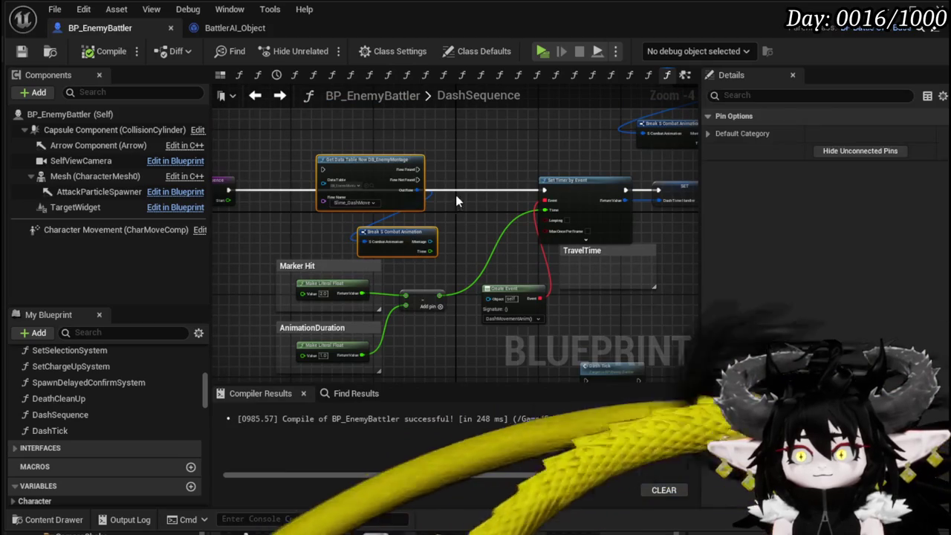
pyautogui.press('Delete')
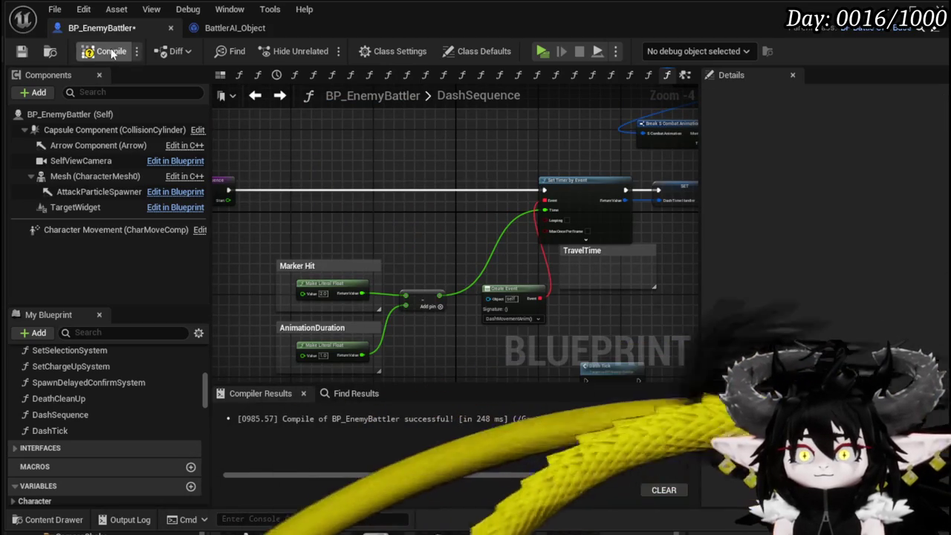
pyautogui.click(22, 51)
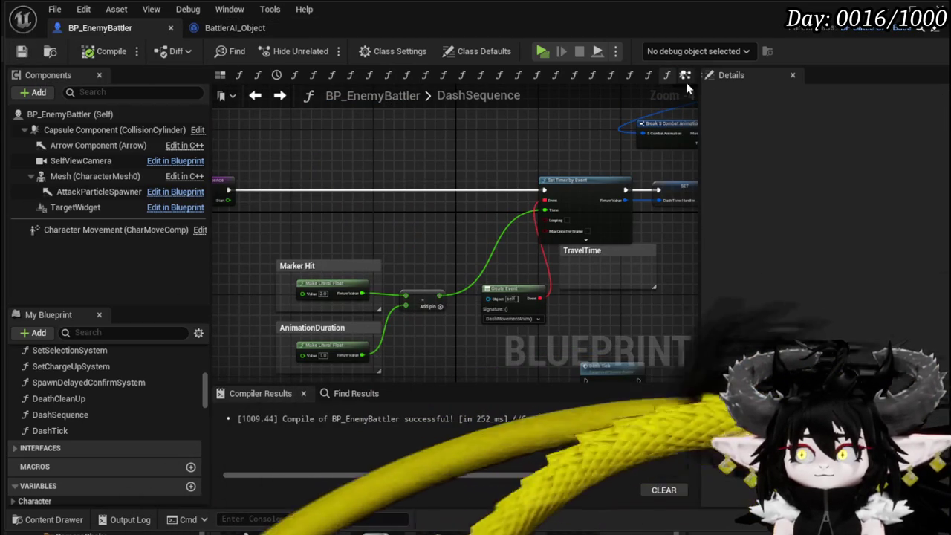
pyautogui.click(686, 80)
pyautogui.scroll(-4, 341, 250)
pyautogui.hotkey('ctrl', 'v')
pyautogui.moveTo(421, 180); pyautogui.dragTo(321, 222)
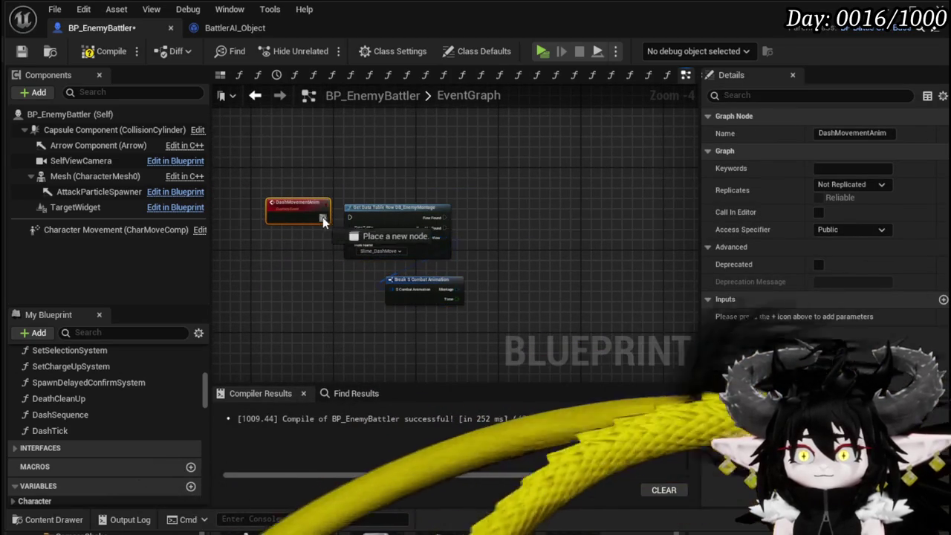
# Paste copies of Mesh and Play Montage, driven by Row Found with the looked-up montage.
pyautogui.scroll(-4, 364, 240)
pyautogui.scroll(4, 311, 238)
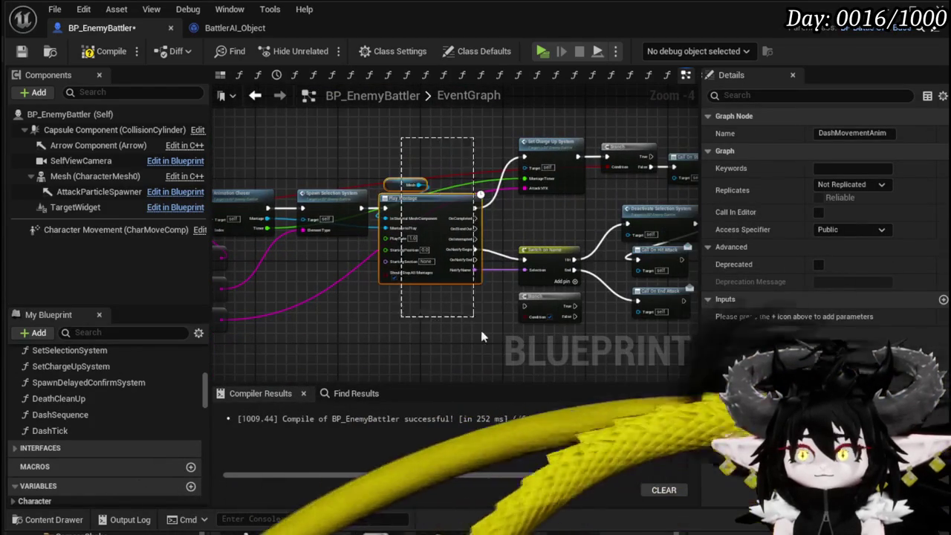
pyautogui.moveTo(488, 355); pyautogui.dragTo(482, 348)
pyautogui.scroll(-2, 482, 348)
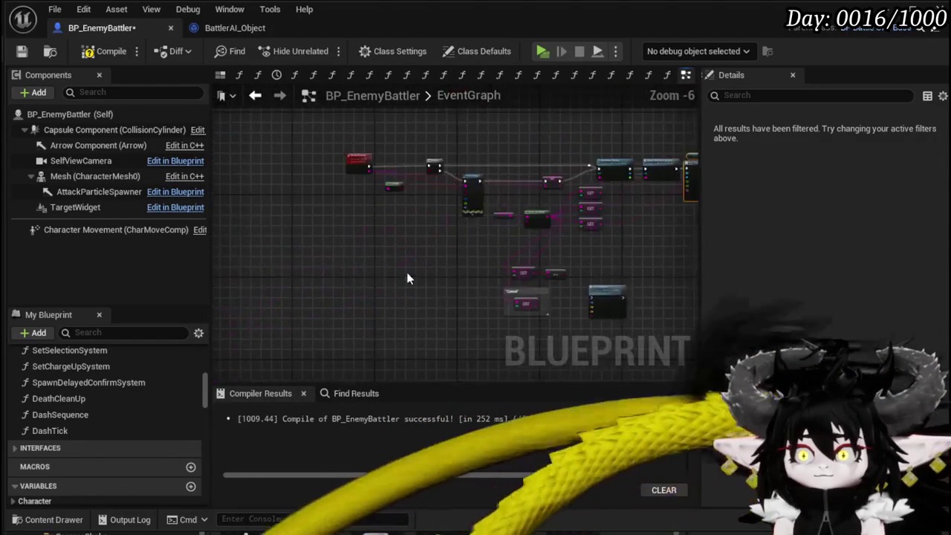
pyautogui.scroll(4, 476, 247)
pyautogui.hotkey('ctrl', 'v')
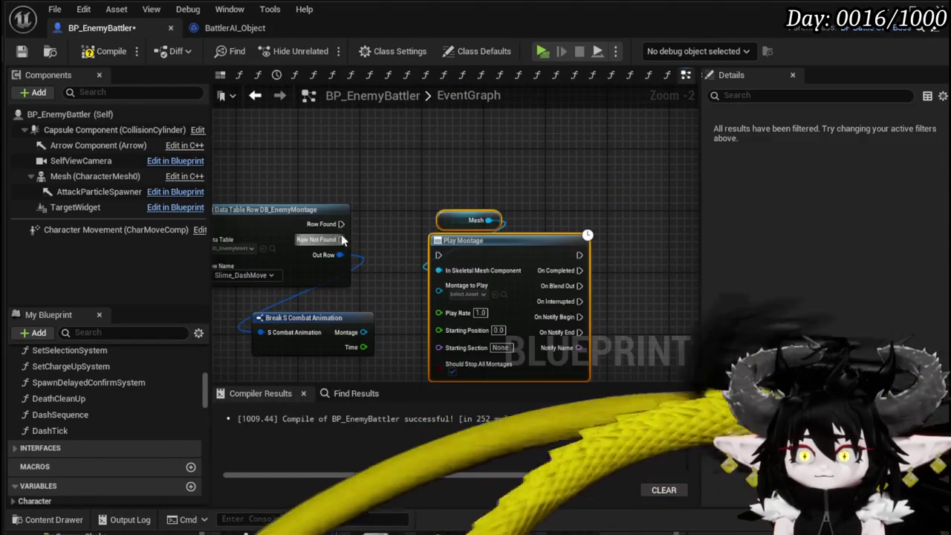
pyautogui.moveTo(340, 224)
pyautogui.mouseDown()
pyautogui.moveTo(423, 269)
pyautogui.moveTo(509, 225)
pyautogui.mouseUp()
pyautogui.moveTo(363, 332); pyautogui.dragTo(462, 254)
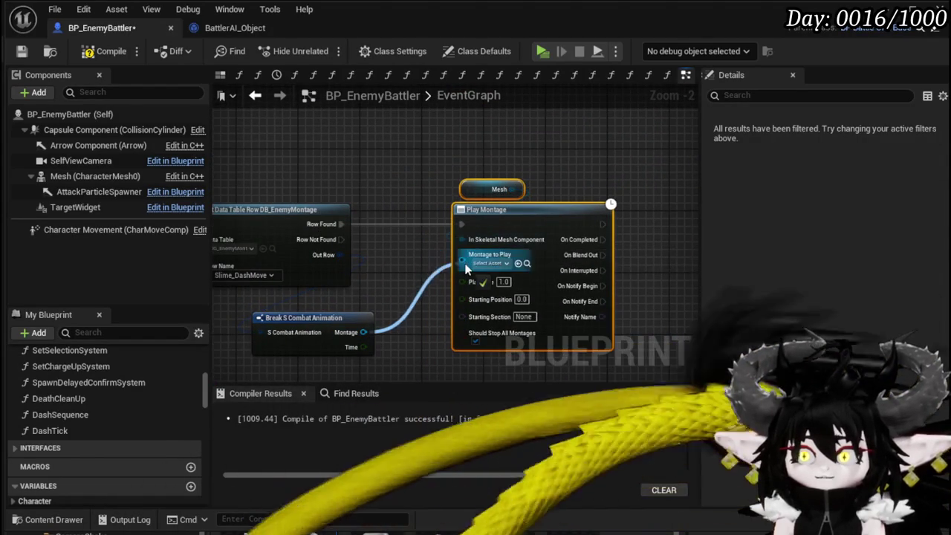
# Place a Set Timer by Function Name node below Play Montage.
pyautogui.moveTo(390, 281); pyautogui.dragTo(375, 205)
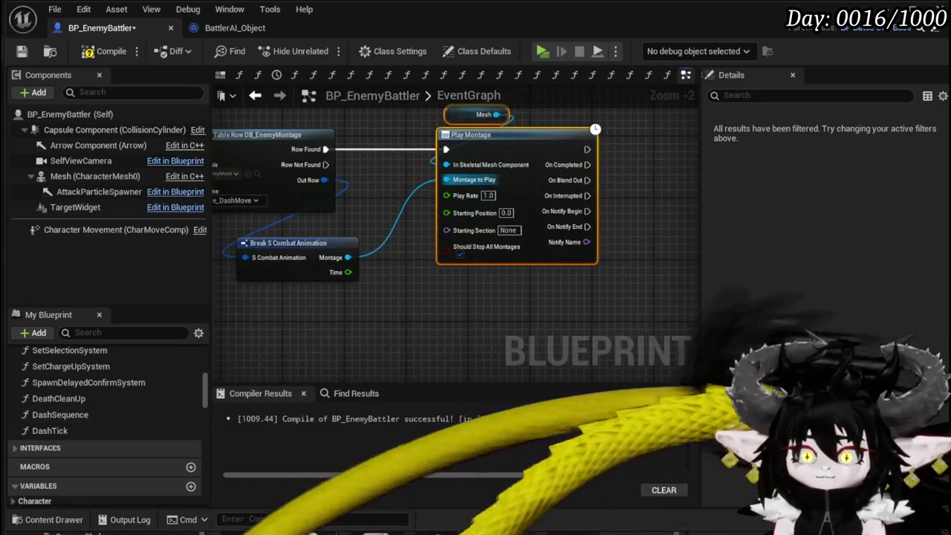
pyautogui.moveTo(421, 255); pyautogui.dragTo(375, 282)
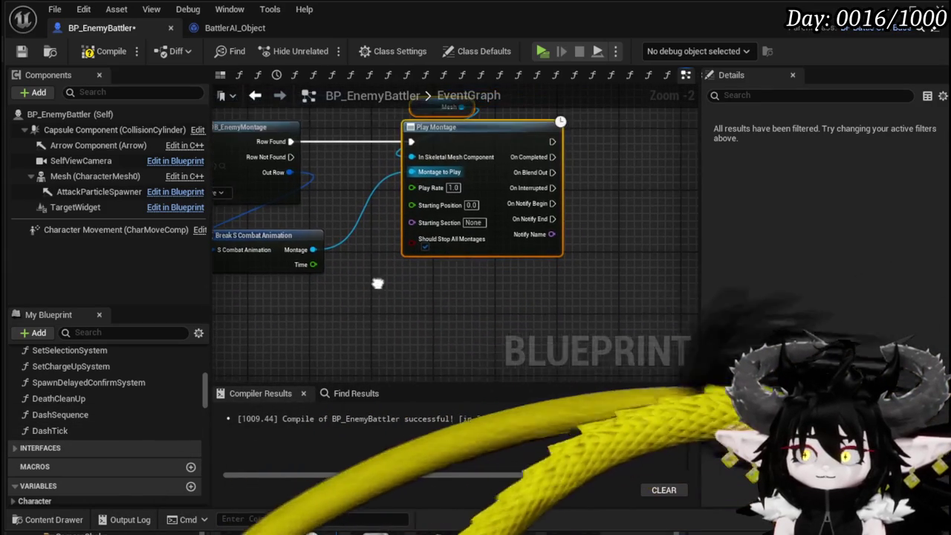
pyautogui.rightClick(378, 285)
pyautogui.write('Set T')
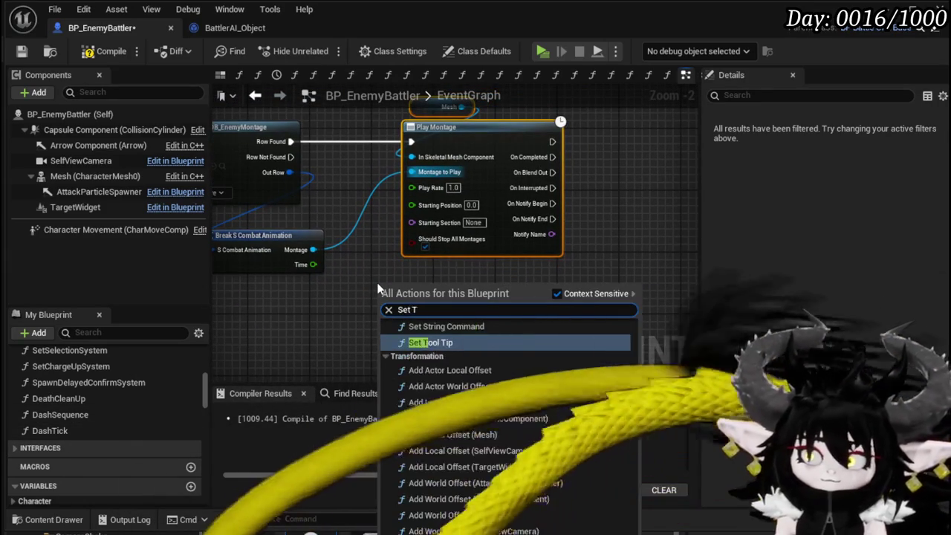
pyautogui.write('imer')
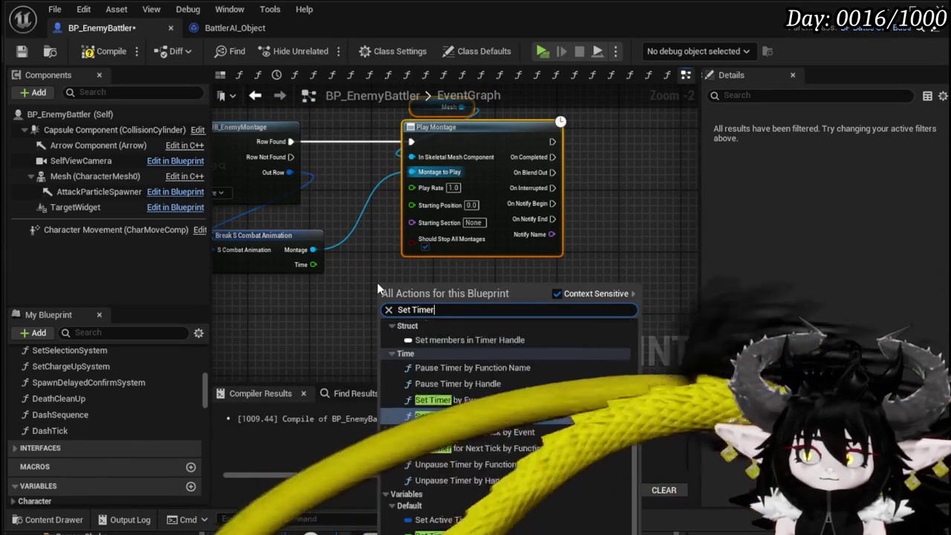
pyautogui.write(' by F')
pyautogui.press('Return')
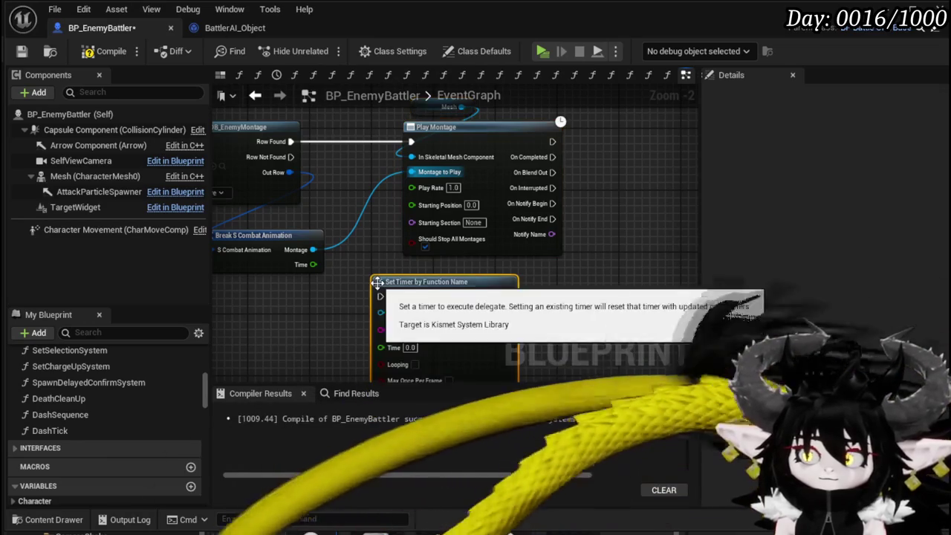
# Set the timer's Function Name to DashTick and shift the event and lookup nodes left.
pyautogui.moveTo(550, 286); pyautogui.dragTo(561, 254)
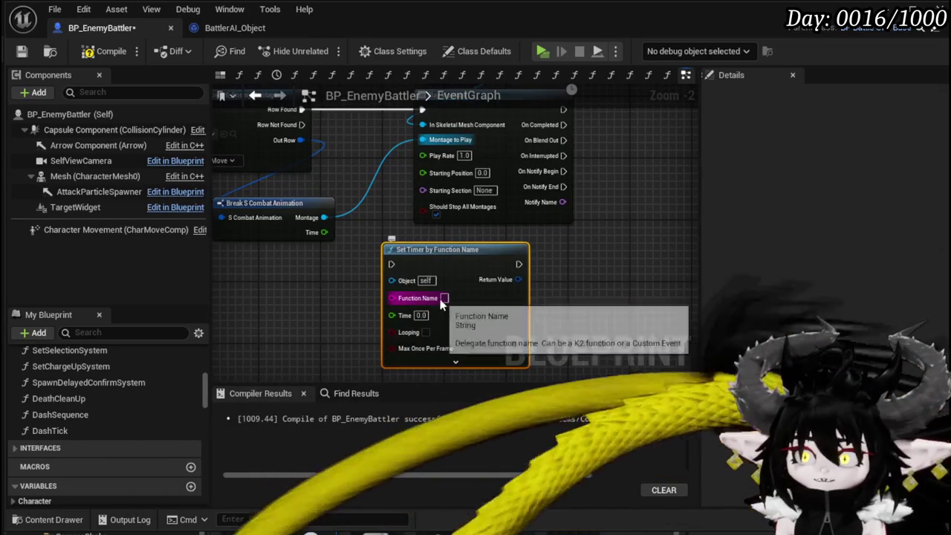
pyautogui.click(446, 298)
pyautogui.write('Das')
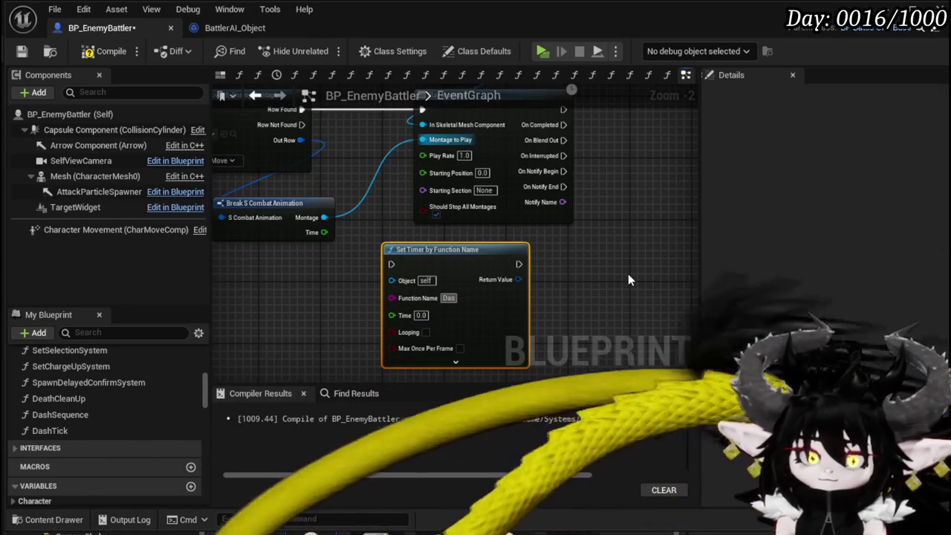
pyautogui.write('hTick')
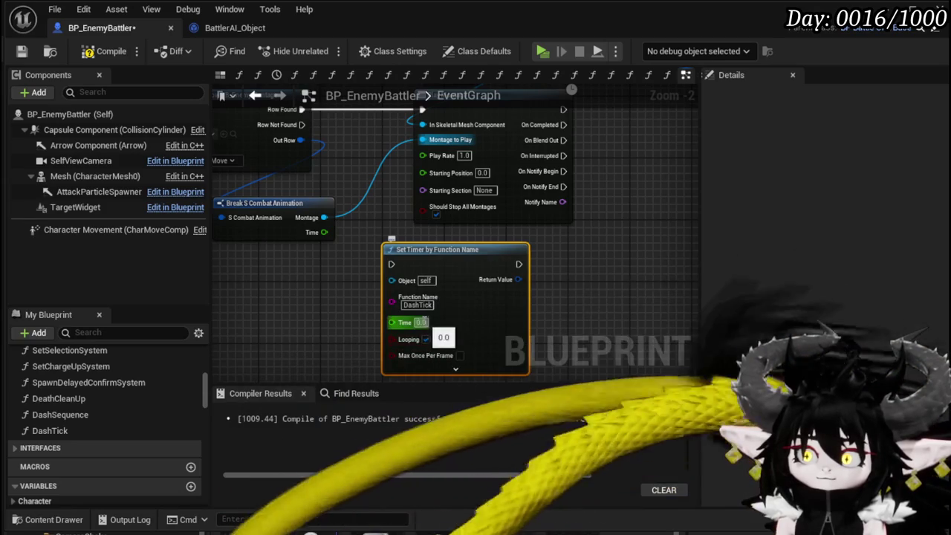
pyautogui.scroll(-2, 585, 282)
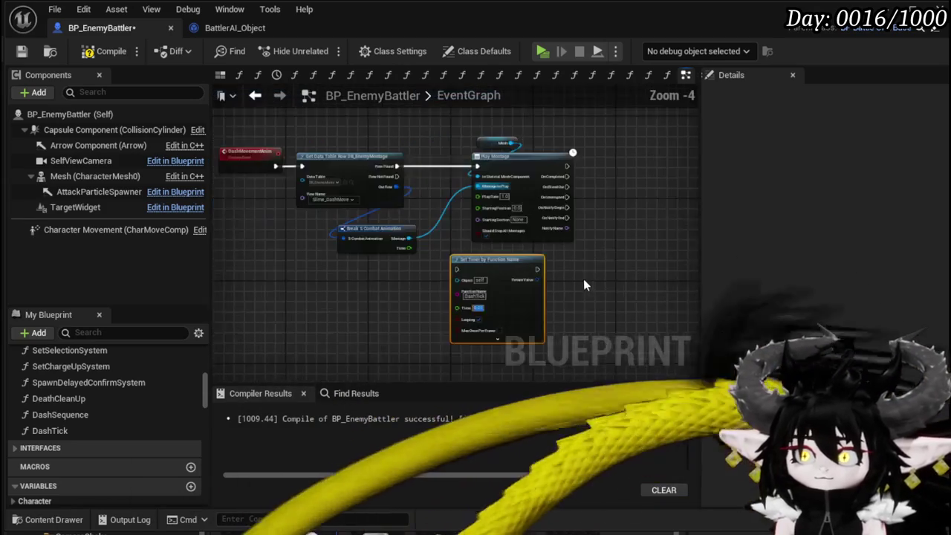
pyautogui.moveTo(318, 220)
pyautogui.mouseDown()
pyautogui.moveTo(462, 173)
pyautogui.moveTo(314, 172)
pyautogui.mouseUp()
pyautogui.moveTo(469, 258)
pyautogui.mouseDown()
pyautogui.moveTo(475, 269)
pyautogui.moveTo(285, 259)
pyautogui.mouseUp()
pyautogui.moveTo(586, 276); pyautogui.dragTo(438, 177)
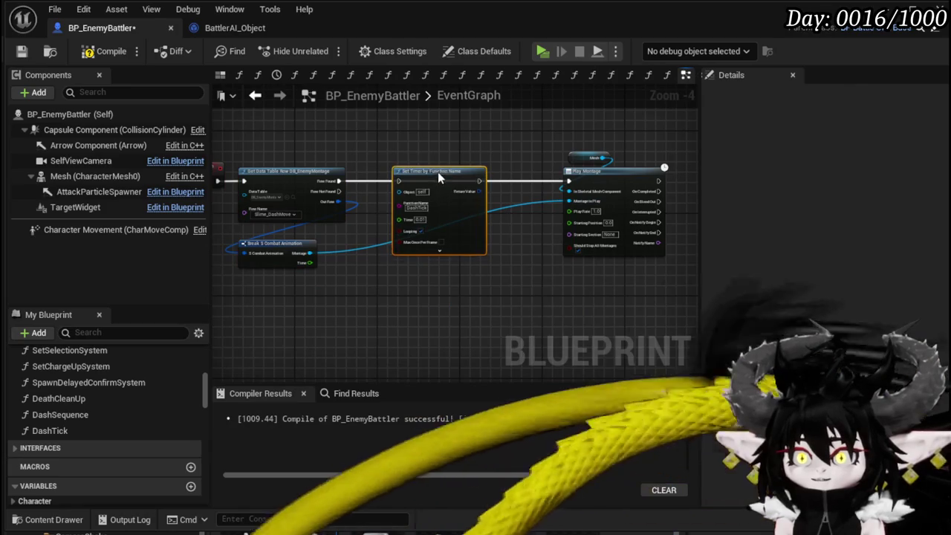
# Wire Row Found through the DashTick timer into Play Montage, then compile and save.
pyautogui.moveTo(398, 182); pyautogui.dragTo(398, 182)
pyautogui.moveTo(480, 181); pyautogui.dragTo(571, 181)
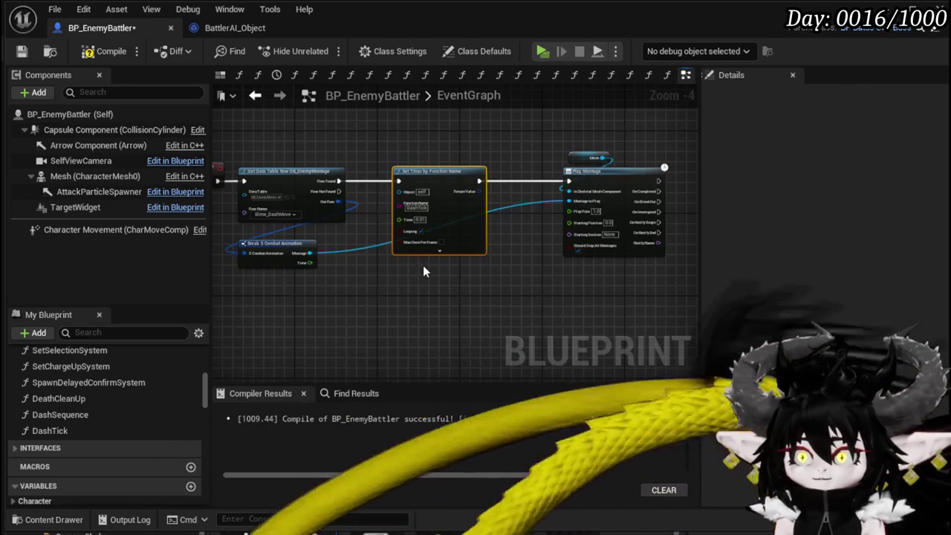
pyautogui.moveTo(516, 268); pyautogui.dragTo(488, 282)
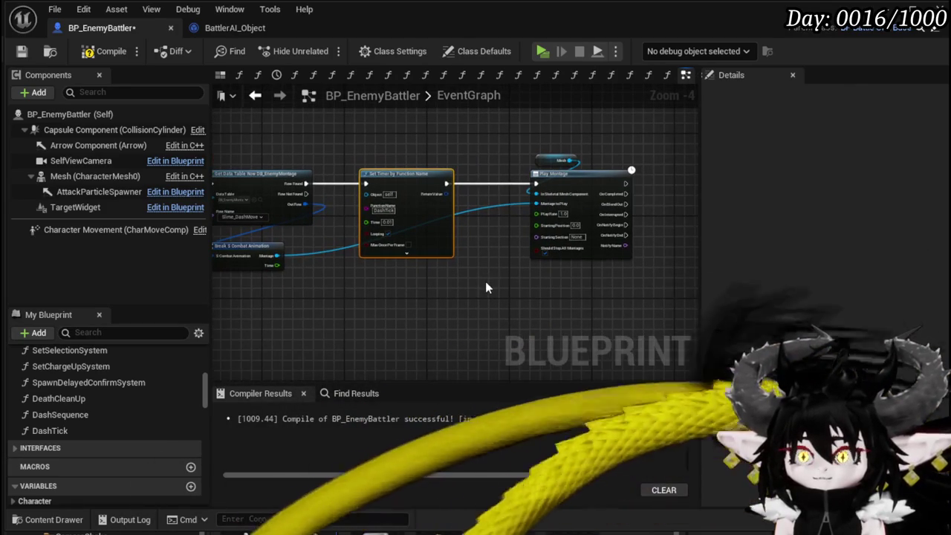
pyautogui.click(104, 51)
pyautogui.hotkey('ctrl', 's')
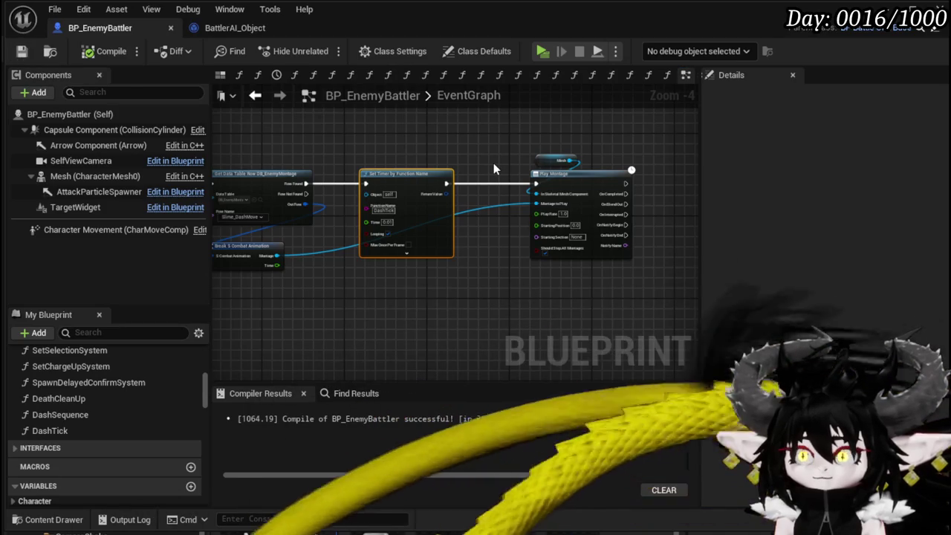
pyautogui.click(58, 430)
pyautogui.doubleClick(58, 431)
pyautogui.scroll(-2, 463, 311)
pyautogui.scroll(-1, 529, 233)
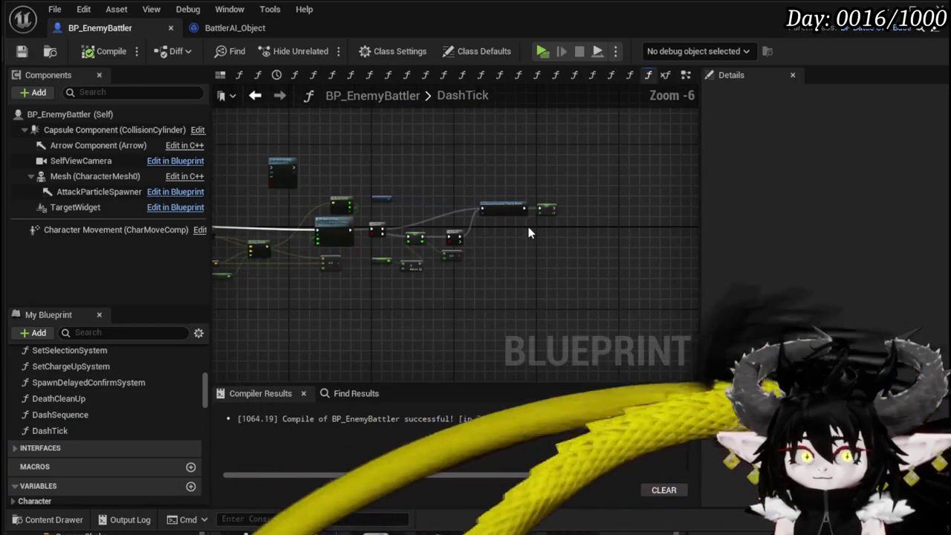
pyautogui.scroll(3, 528, 233)
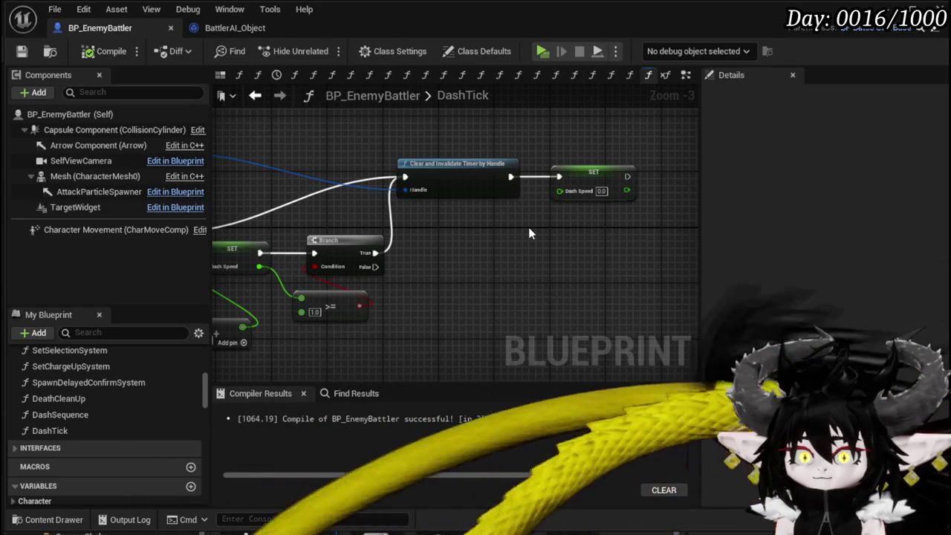
pyautogui.moveTo(512, 251)
pyautogui.mouseDown()
pyautogui.moveTo(603, 237)
pyautogui.moveTo(237, 278)
pyautogui.mouseUp()
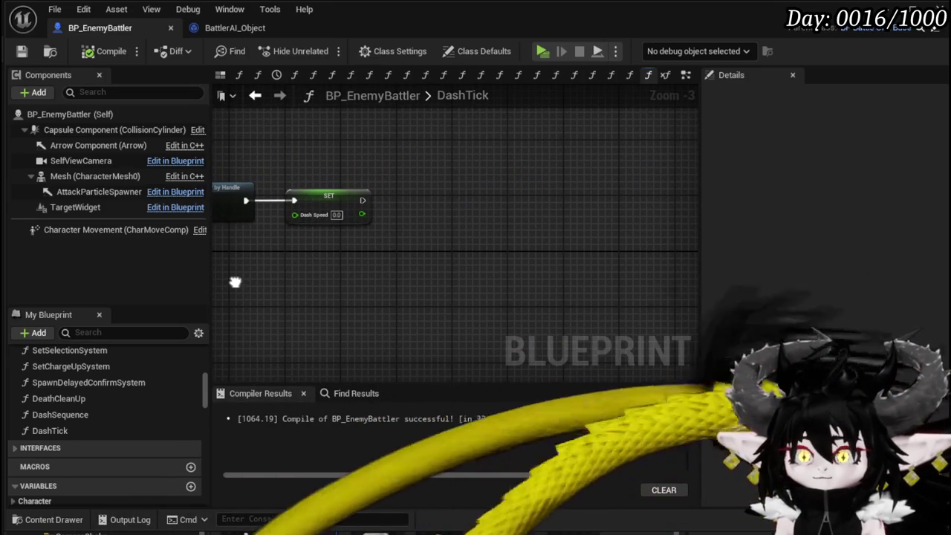
pyautogui.moveTo(235, 282); pyautogui.dragTo(301, 283)
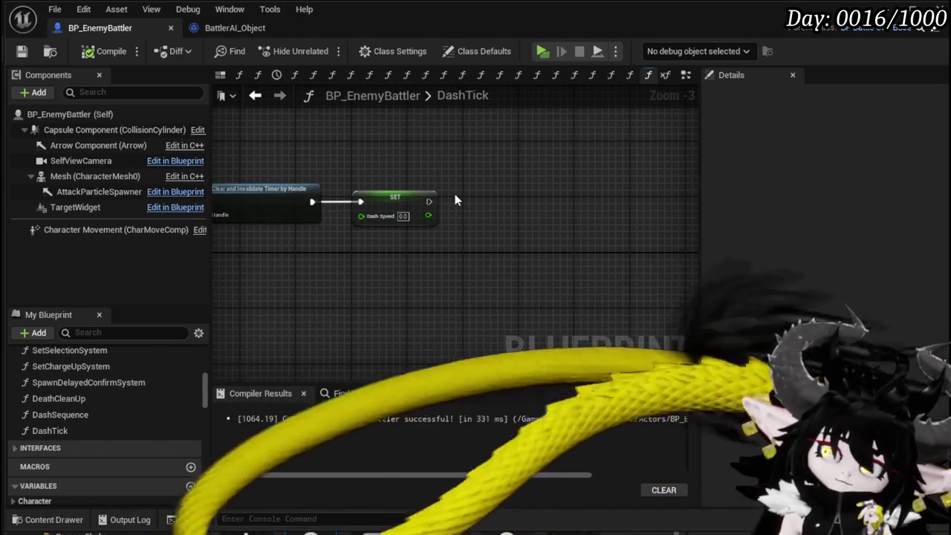
pyautogui.click(255, 95)
pyautogui.moveTo(377, 276)
pyautogui.mouseDown()
pyautogui.moveTo(492, 255)
pyautogui.moveTo(421, 258)
pyautogui.mouseUp()
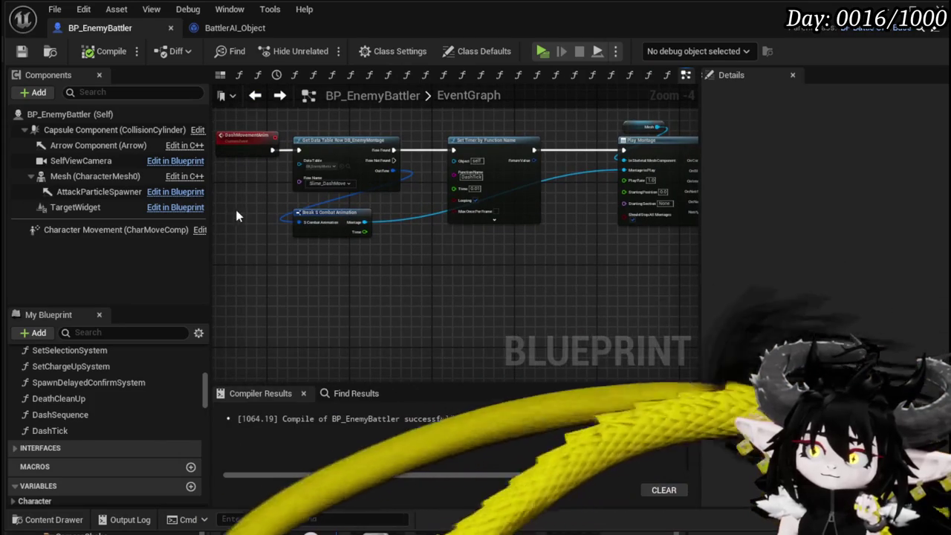
# Duplicate the DashMovementAnim event and rename the copy to DashHitAnim.
pyautogui.moveTo(217, 194)
pyautogui.mouseDown()
pyautogui.moveTo(272, 194)
pyautogui.moveTo(260, 137)
pyautogui.mouseUp()
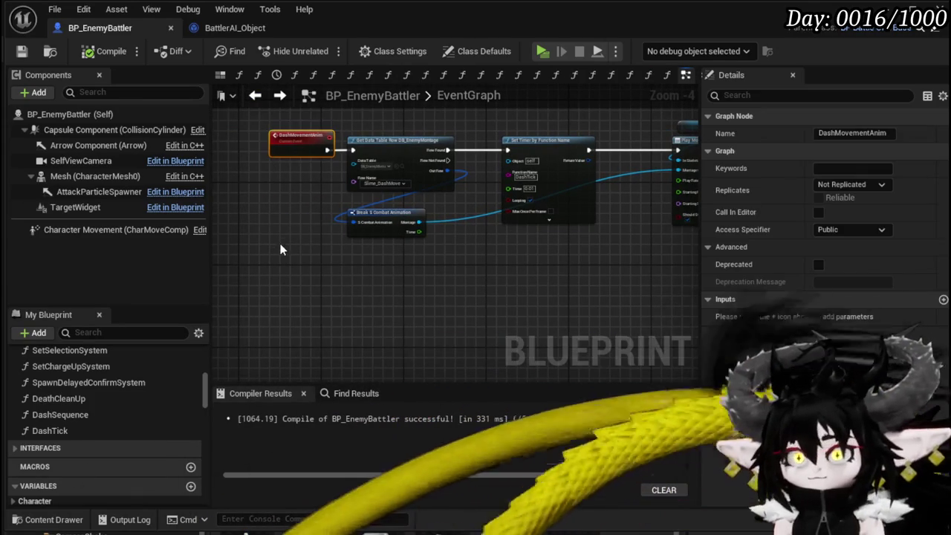
pyautogui.hotkey('ctrl', 'c')
pyautogui.hotkey('ctrl', 'v')
pyautogui.scroll(5, 297, 268)
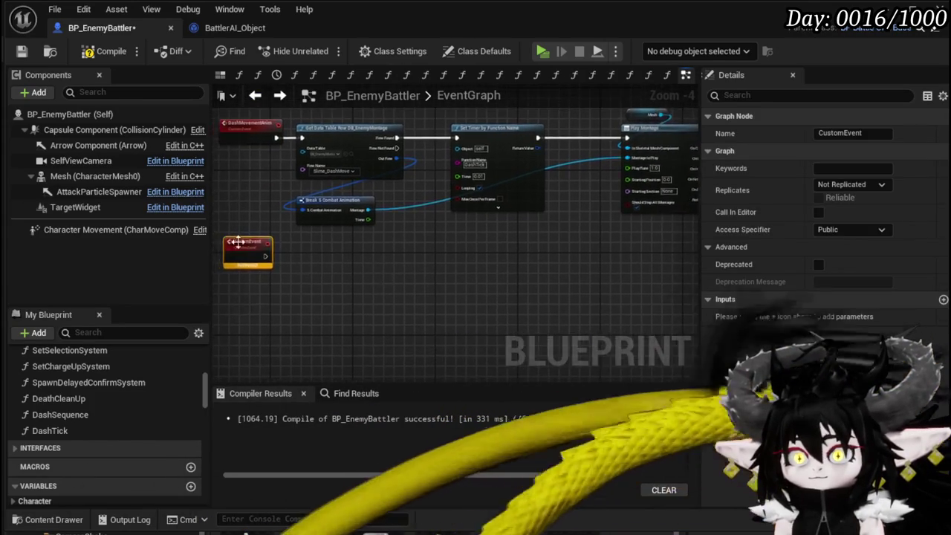
pyautogui.scroll(-2, 544, 164)
pyautogui.scroll(2, 390, 222)
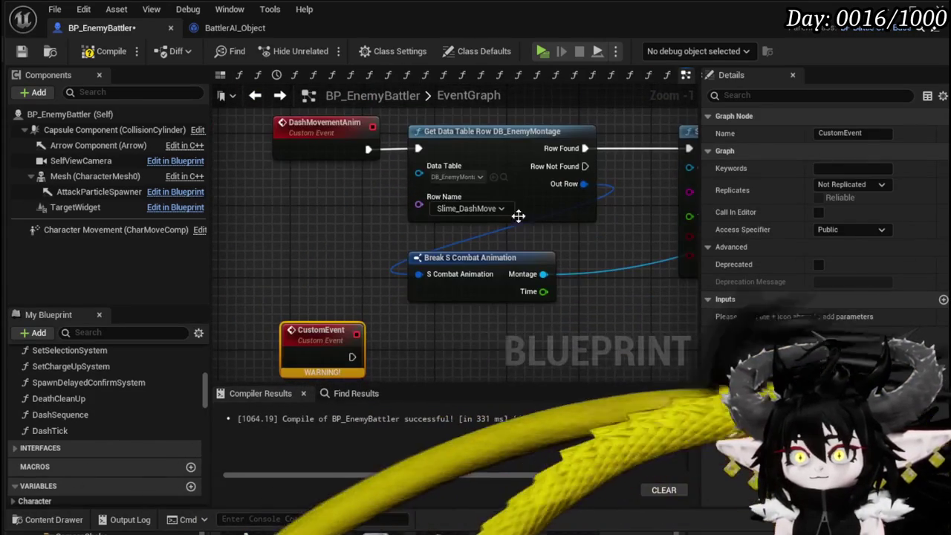
pyautogui.click(869, 132)
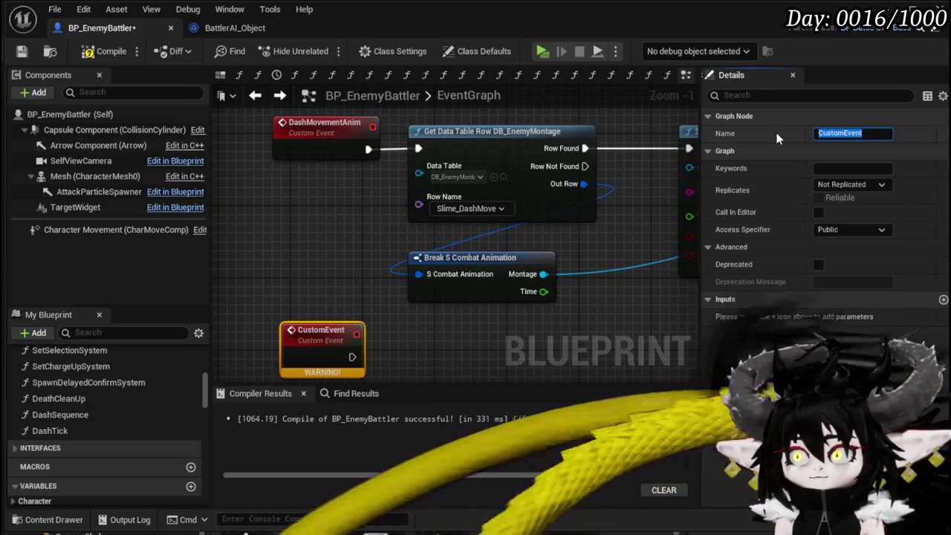
pyautogui.write('DashHit')
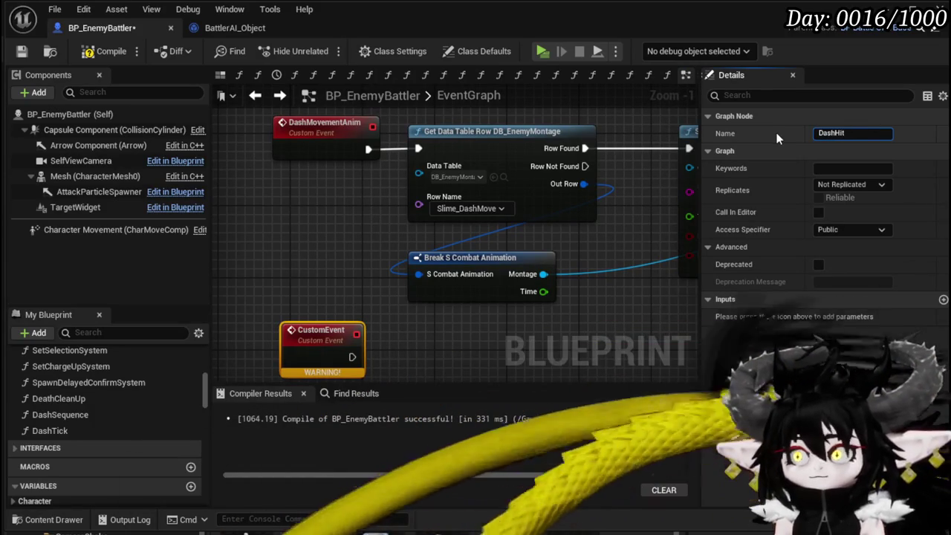
pyautogui.write('Anim')
pyautogui.press('Return')
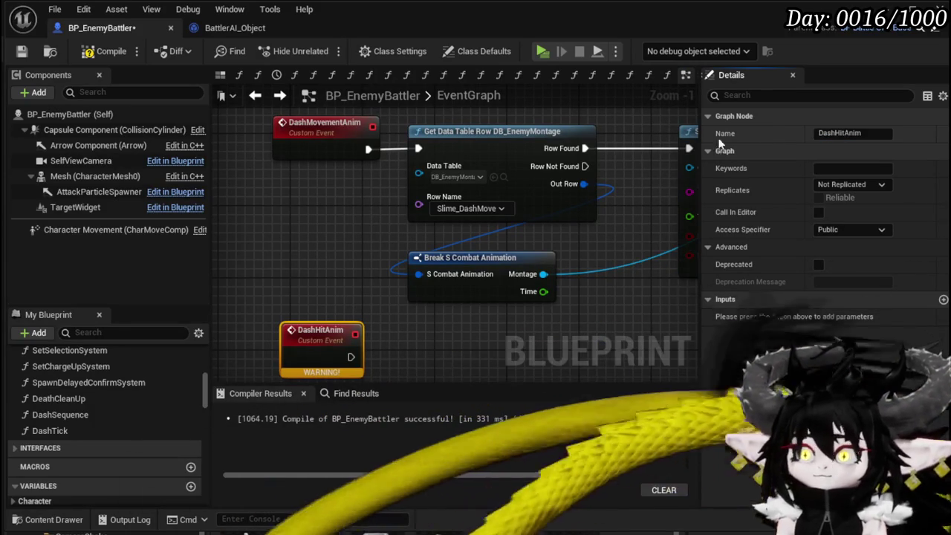
# Paste copies of the Get Data Table Row and Break nodes and wire DashHitAnim into them.
pyautogui.click(442, 127)
pyautogui.click(391, 272)
pyautogui.hotkey('ctrl', 'v')
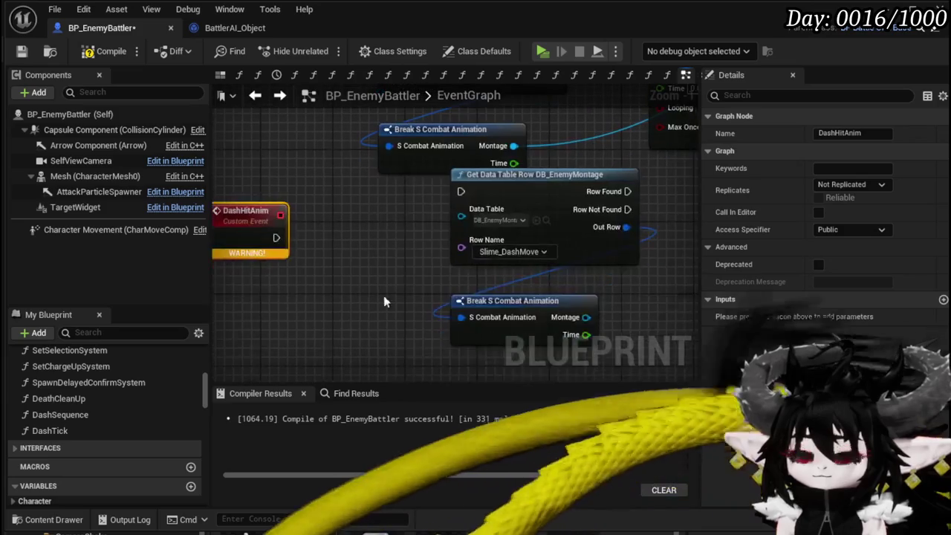
pyautogui.moveTo(511, 209)
pyautogui.mouseDown()
pyautogui.moveTo(446, 200)
pyautogui.moveTo(393, 236)
pyautogui.mouseUp()
pyautogui.moveTo(273, 236)
pyautogui.mouseDown()
pyautogui.moveTo(340, 238)
pyautogui.moveTo(334, 227)
pyautogui.mouseUp()
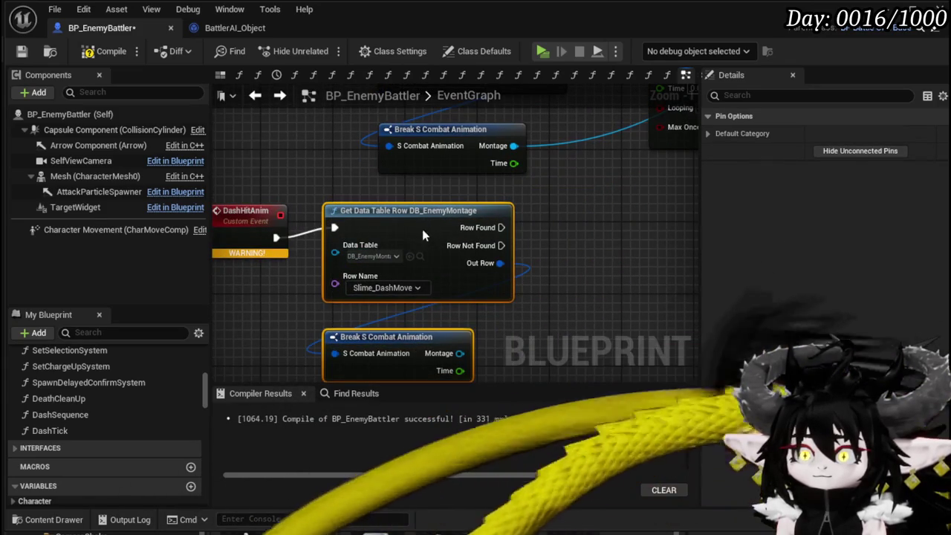
pyautogui.scroll(-4, 375, 310)
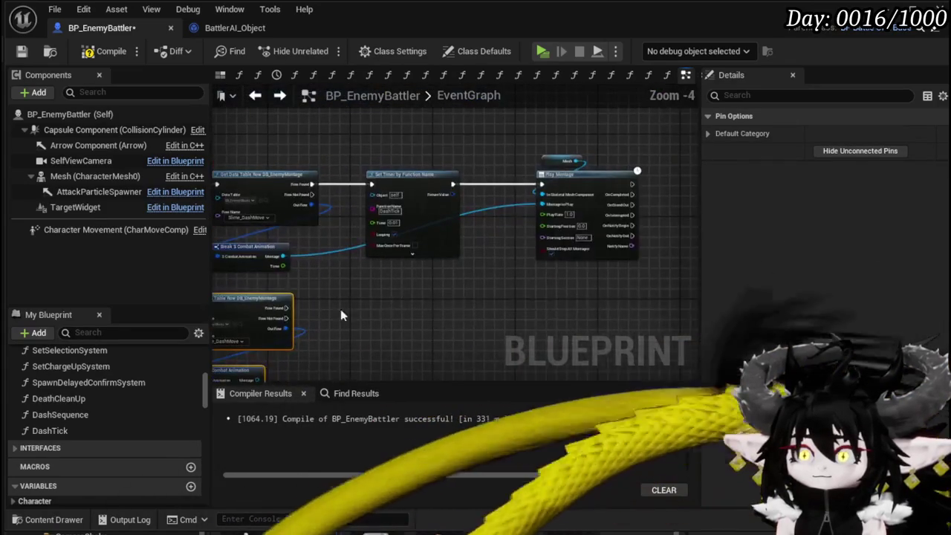
pyautogui.moveTo(532, 217)
pyautogui.mouseDown()
pyautogui.moveTo(470, 303)
pyautogui.moveTo(423, 259)
pyautogui.moveTo(436, 219)
pyautogui.mouseUp()
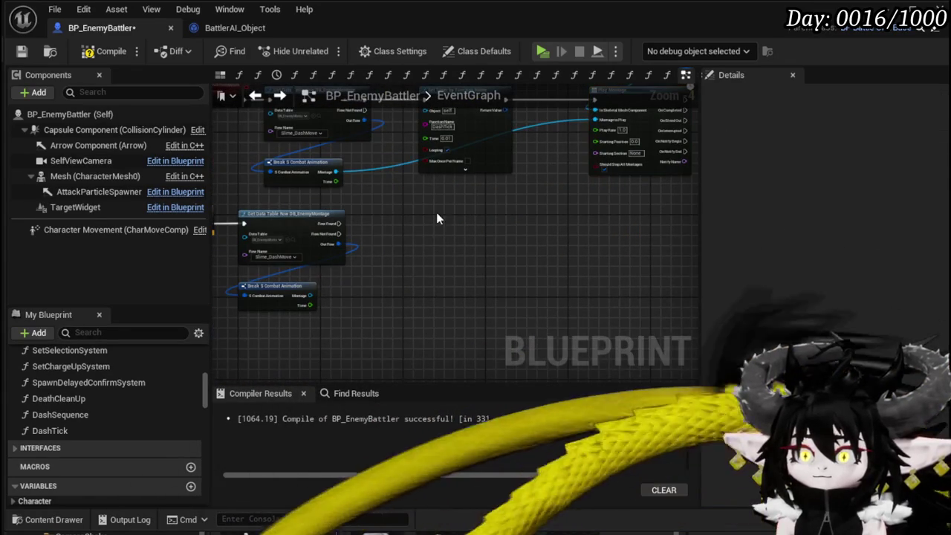
# Add a Play Montage node fed by the looked-up montage, set Row Name to Slime_DashHit, and save.
pyautogui.hotkey('ctrl', 'v')
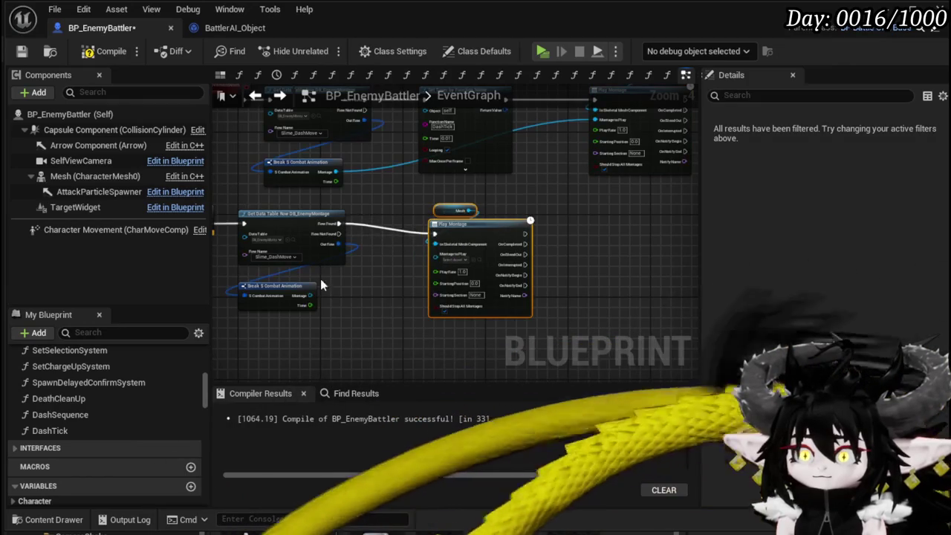
pyautogui.moveTo(311, 298)
pyautogui.mouseDown()
pyautogui.moveTo(437, 265)
pyautogui.moveTo(436, 254)
pyautogui.mouseUp()
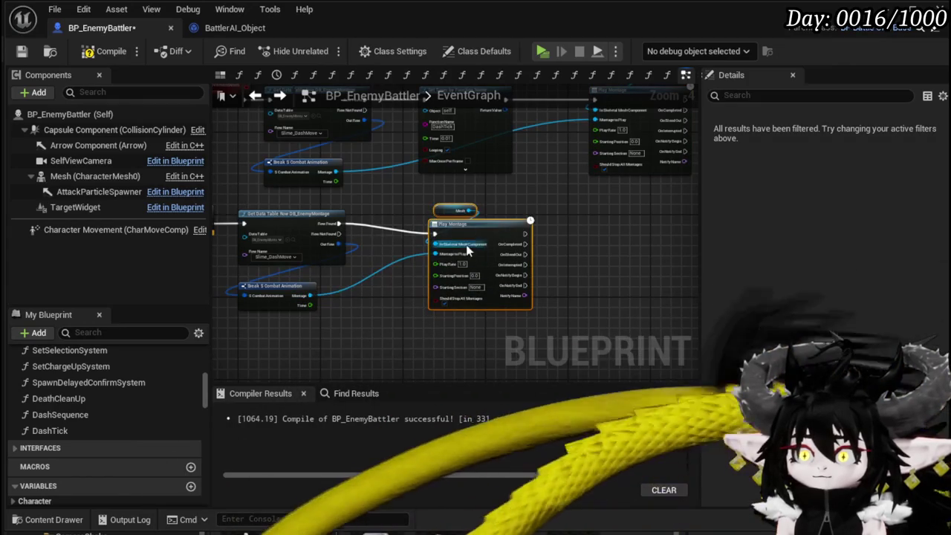
pyautogui.scroll(3, 327, 246)
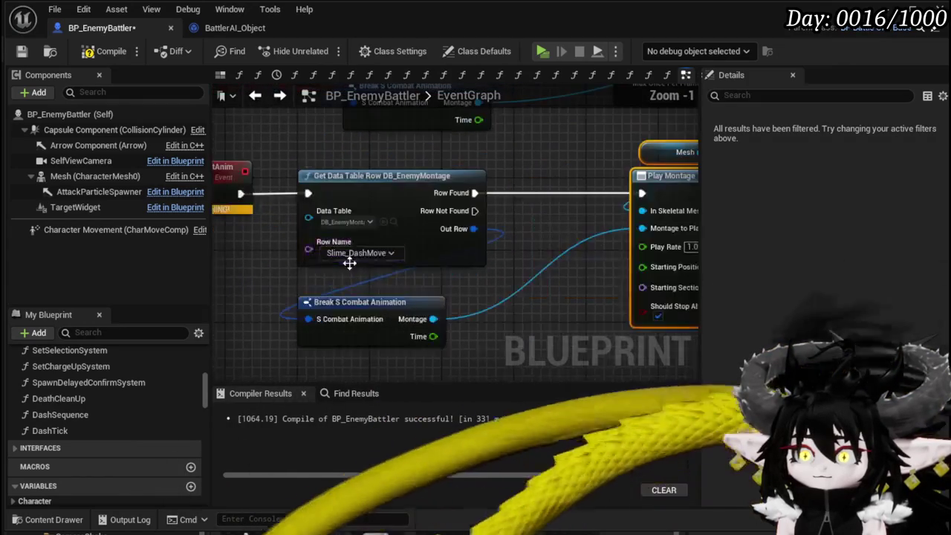
pyautogui.click(361, 253)
pyautogui.click(372, 517)
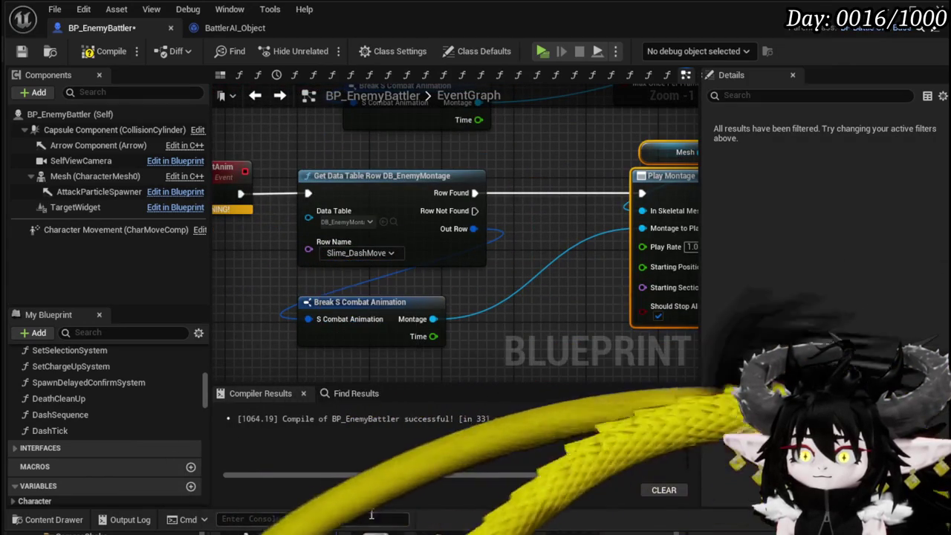
pyautogui.click(363, 253)
pyautogui.click(378, 525)
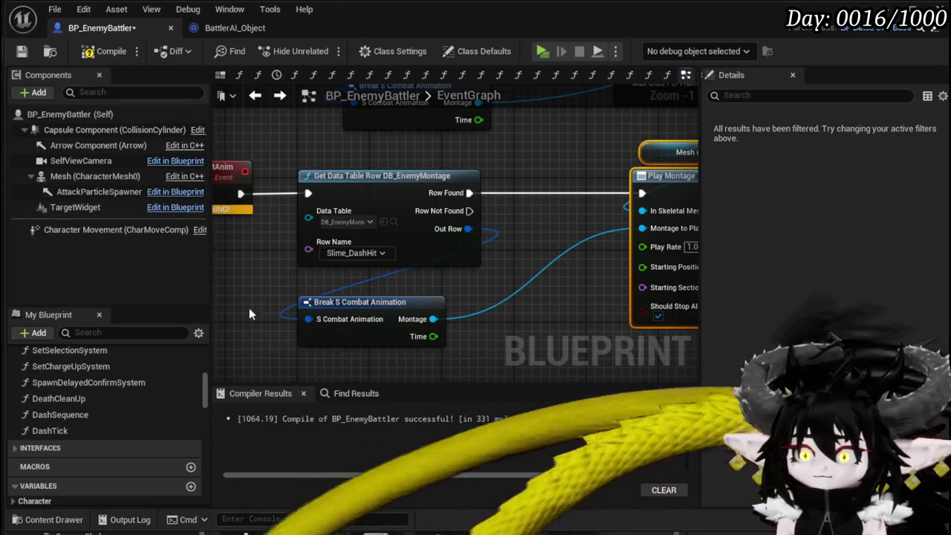
pyautogui.click(22, 52)
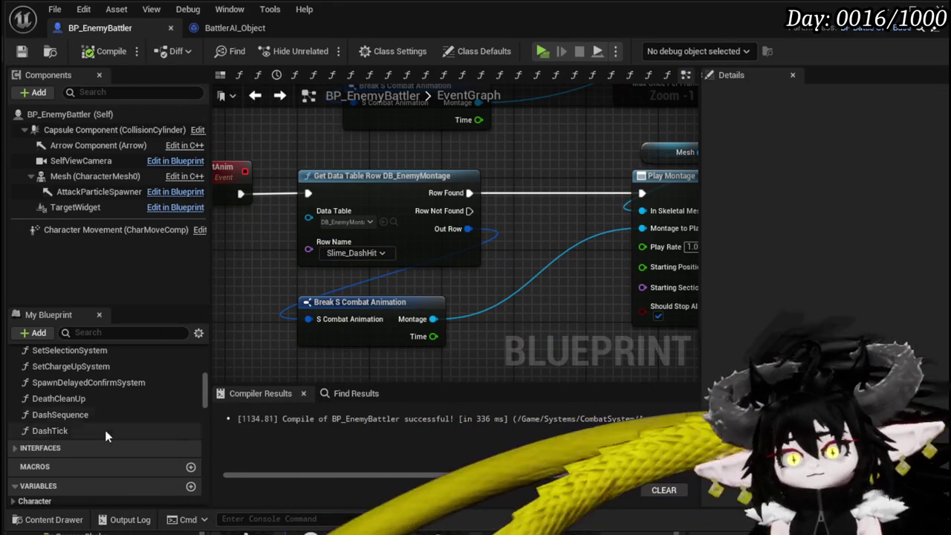
# In DashTick, call Dash Hit Anim right after the Dash Speed reset to 0, then return to the level editor.
pyautogui.doubleClick(102, 420)
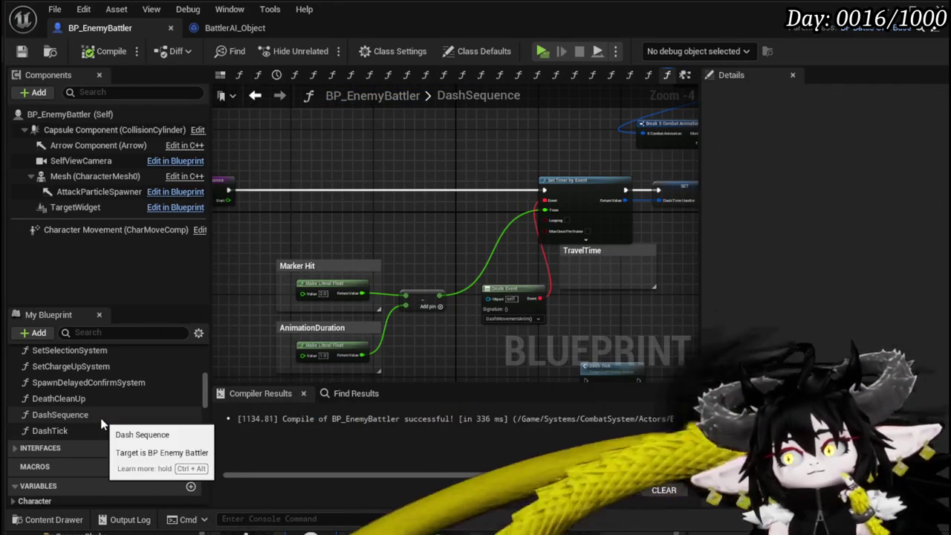
pyautogui.doubleClick(84, 431)
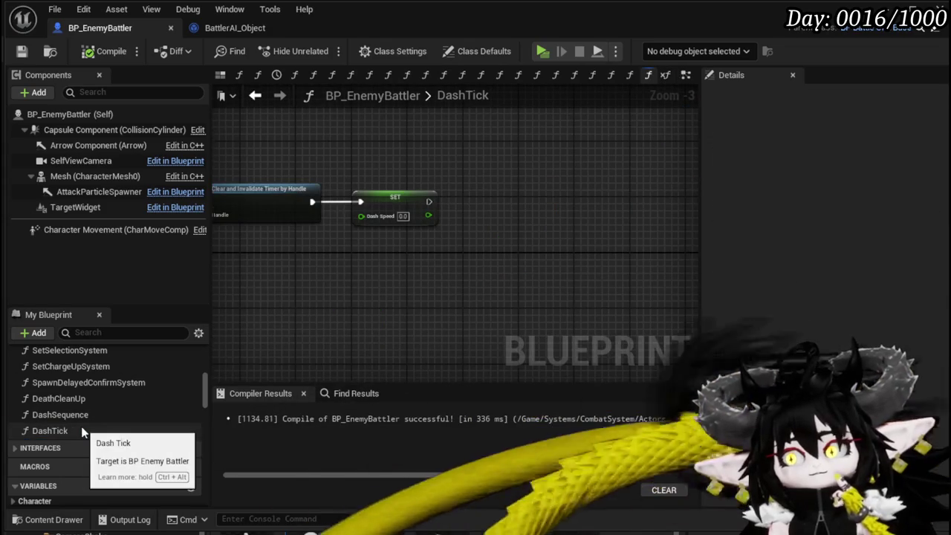
pyautogui.moveTo(349, 272)
pyautogui.mouseDown()
pyautogui.moveTo(621, 245)
pyautogui.moveTo(631, 257)
pyautogui.mouseUp()
pyautogui.moveTo(536, 271)
pyautogui.mouseDown()
pyautogui.moveTo(520, 247)
pyautogui.moveTo(494, 241)
pyautogui.moveTo(258, 260)
pyautogui.mouseUp()
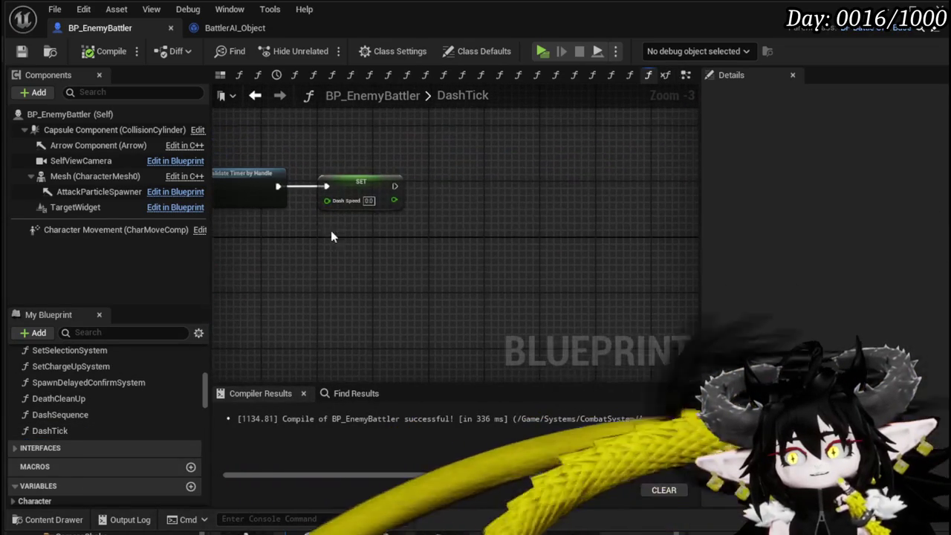
pyautogui.moveTo(394, 187); pyautogui.dragTo(461, 193)
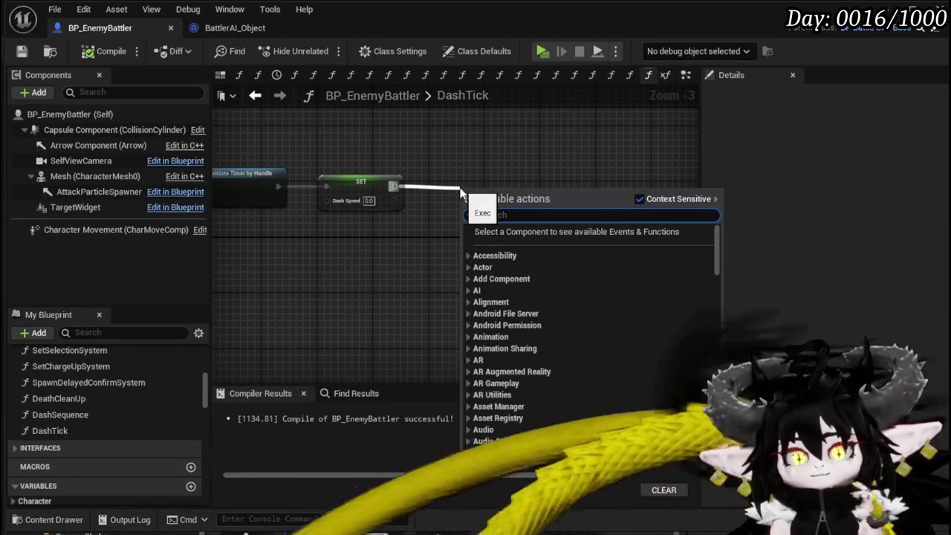
pyautogui.write('dash h')
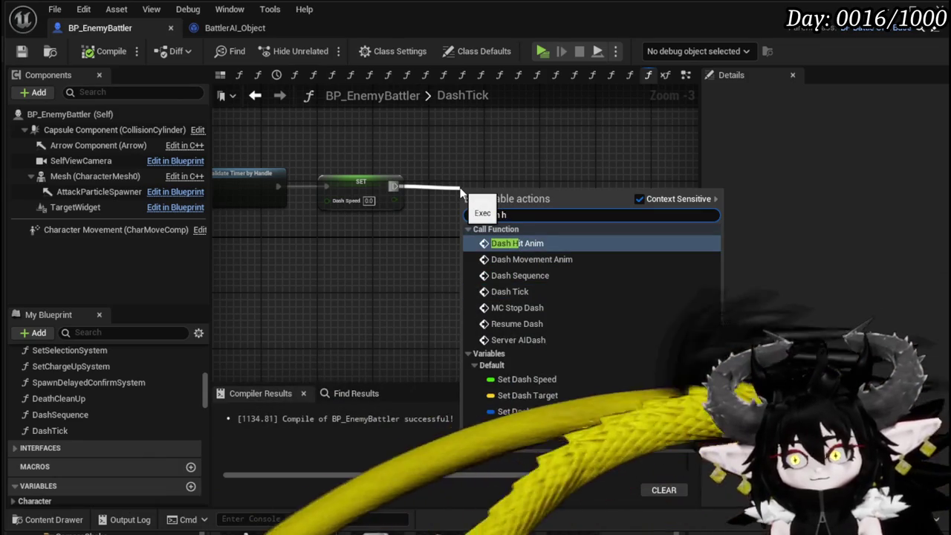
pyautogui.click(540, 245)
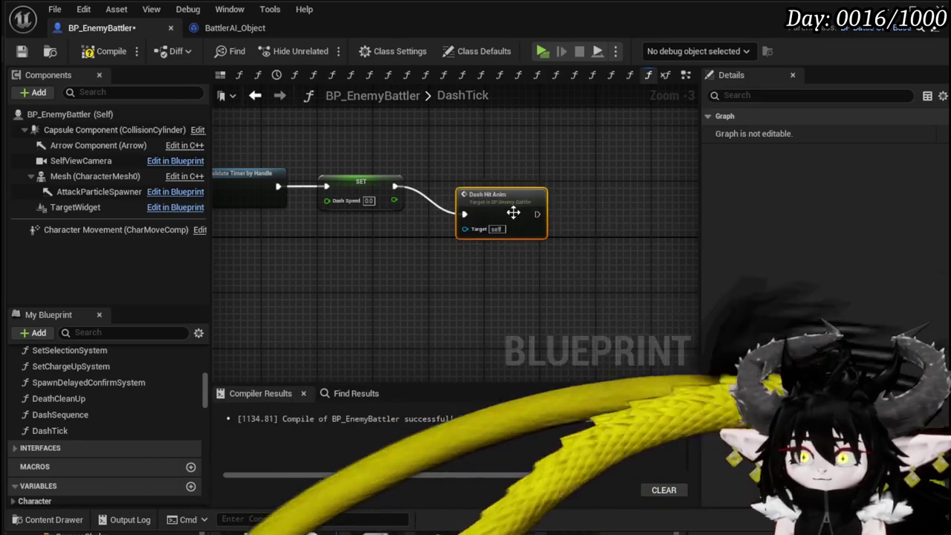
pyautogui.moveTo(496, 187); pyautogui.dragTo(488, 180)
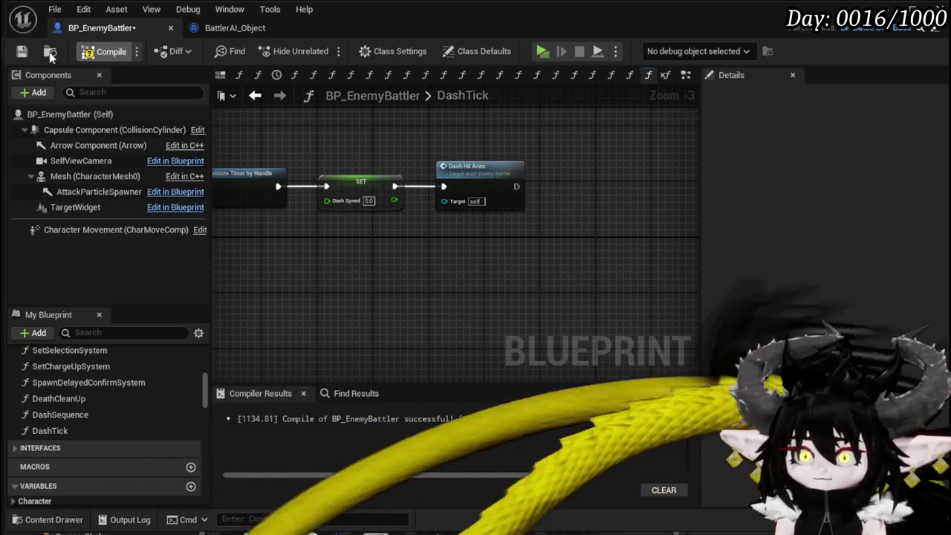
pyautogui.click(50, 52)
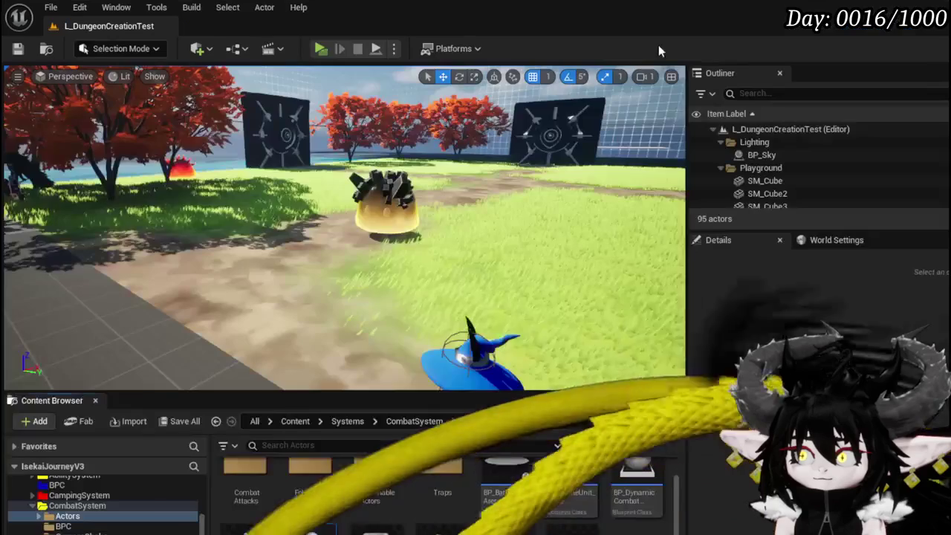
# Start a play test and open the erroring BP_DC_RoomBase blueprint from the compile errors.
pyautogui.click(321, 48)
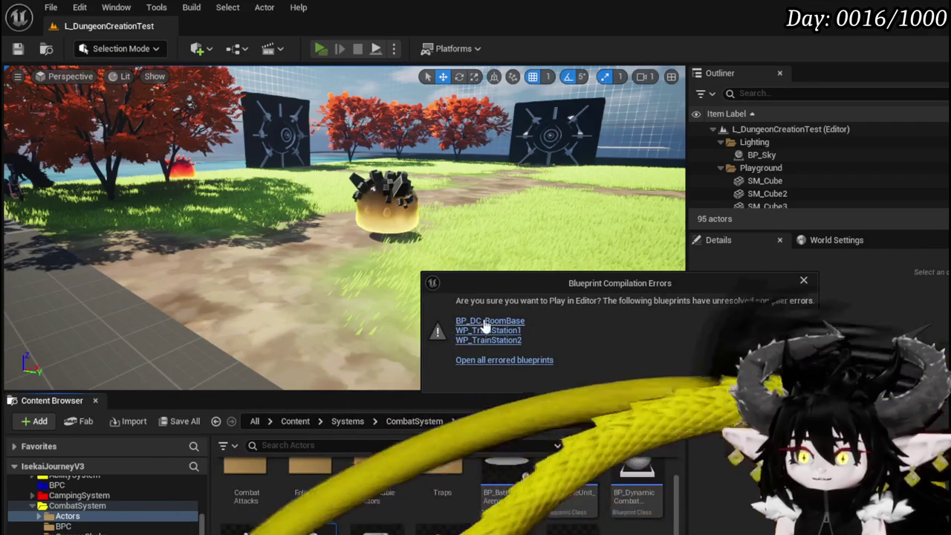
pyautogui.click(483, 321)
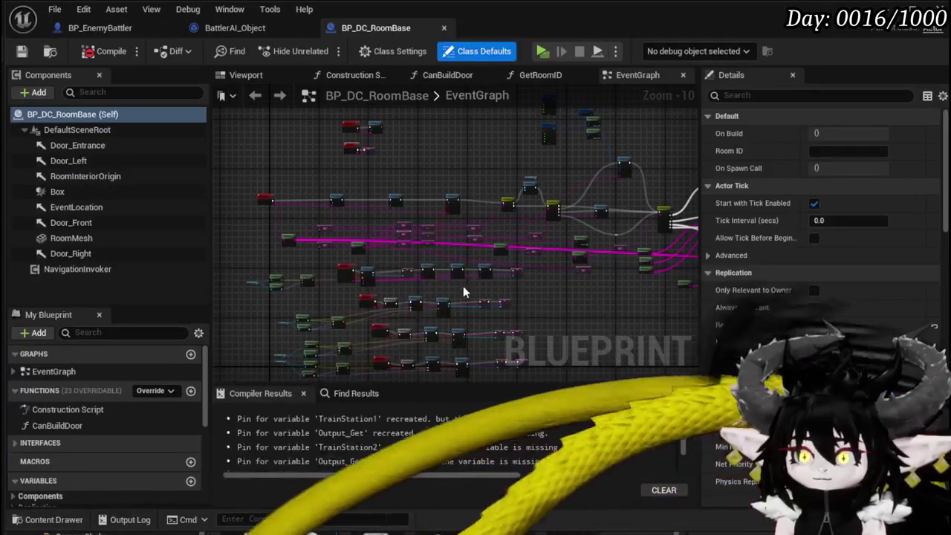
# Refresh the BP_DC_RoomBase EventGraph nodes, then compile and save the blueprint.
pyautogui.click(464, 292)
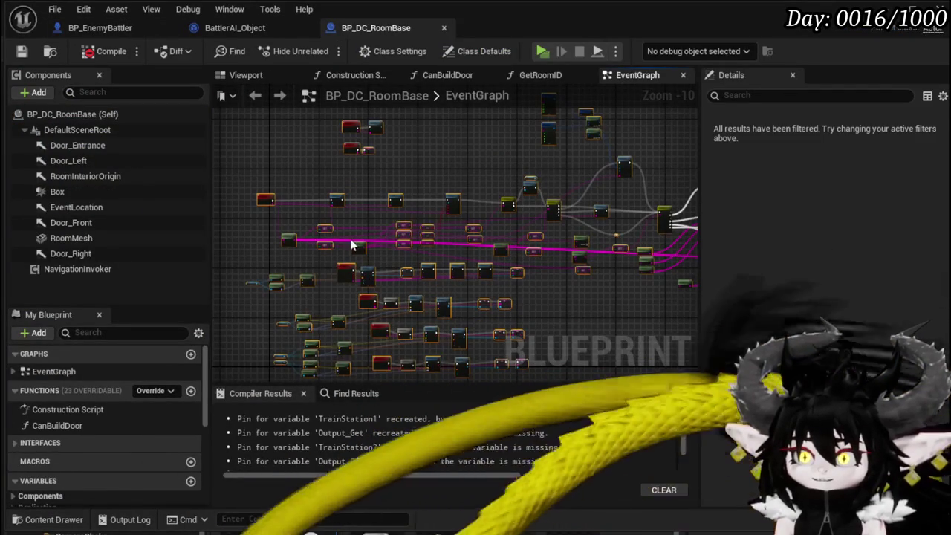
pyautogui.scroll(4, 352, 245)
pyautogui.rightClick(371, 252)
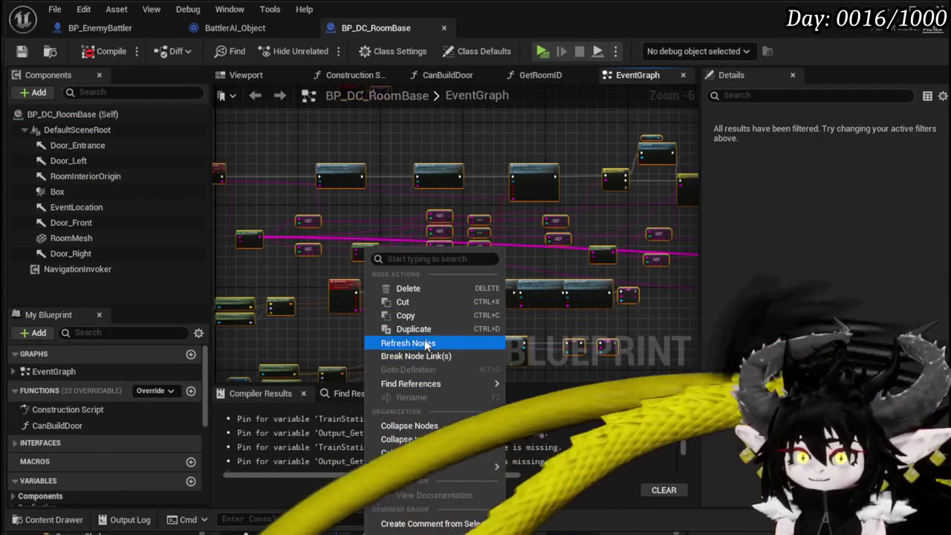
pyautogui.click(427, 342)
pyautogui.click(110, 50)
pyautogui.click(22, 51)
pyautogui.moveTo(371, 474); pyautogui.dragTo(471, 474)
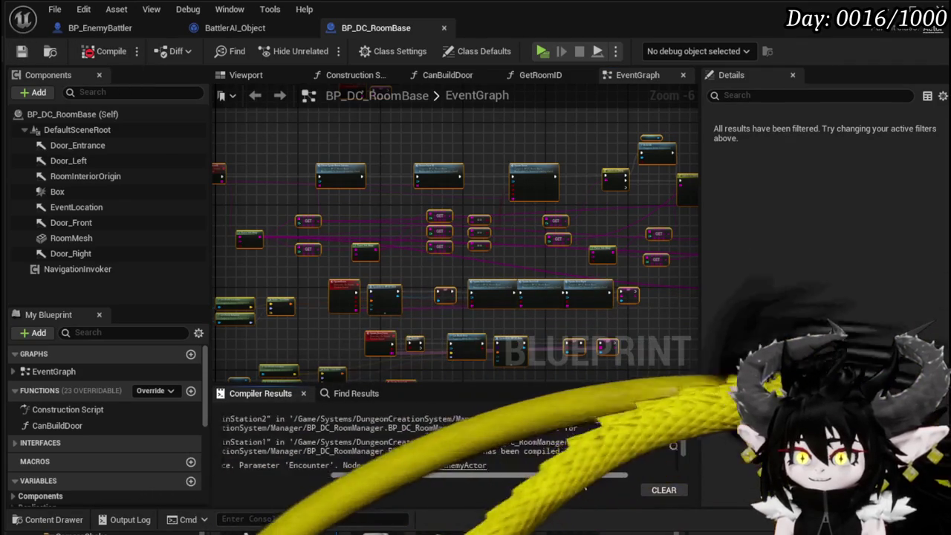
# Delete the broken Train Station SET nodes, compile and save, and close BP_DC_RoomBase.
pyautogui.click(587, 422)
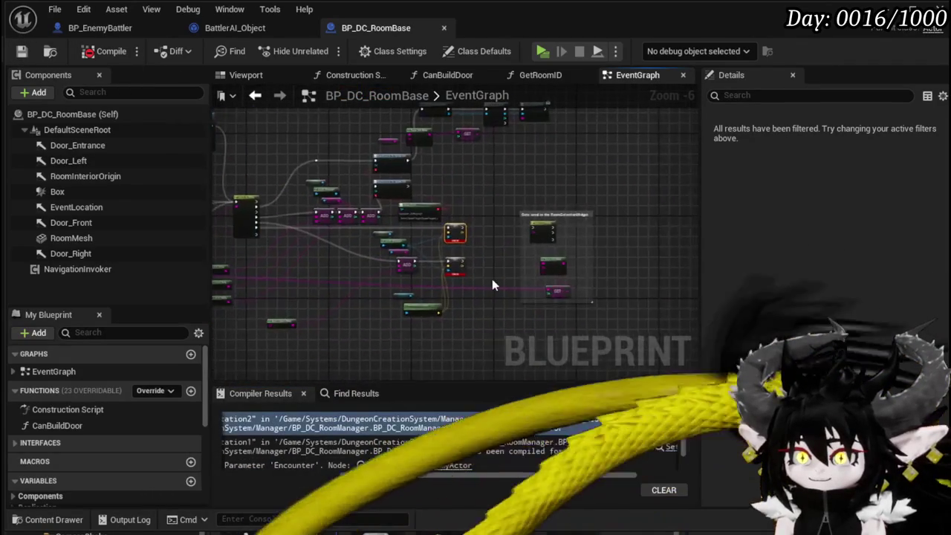
pyautogui.scroll(-3, 492, 282)
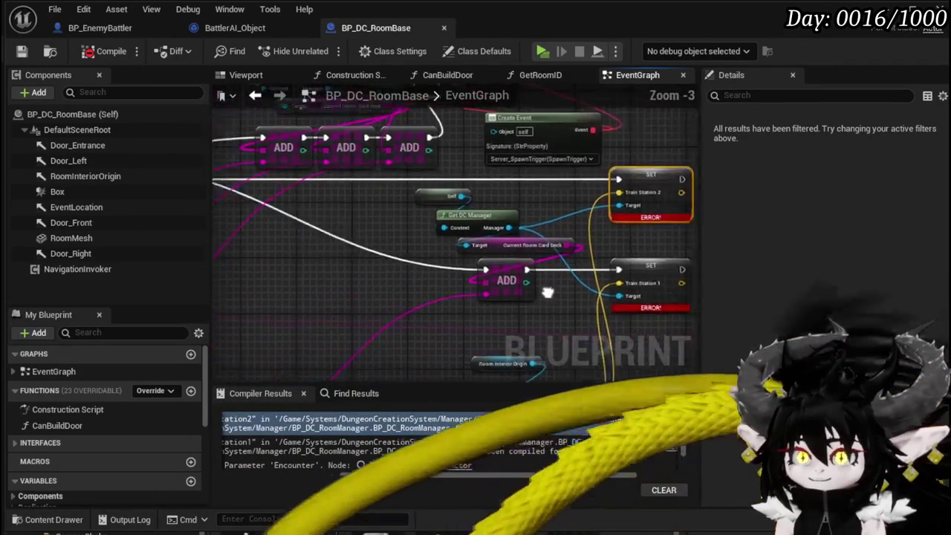
pyautogui.scroll(-2, 446, 275)
pyautogui.scroll(2, 519, 239)
pyautogui.scroll(-3, 603, 268)
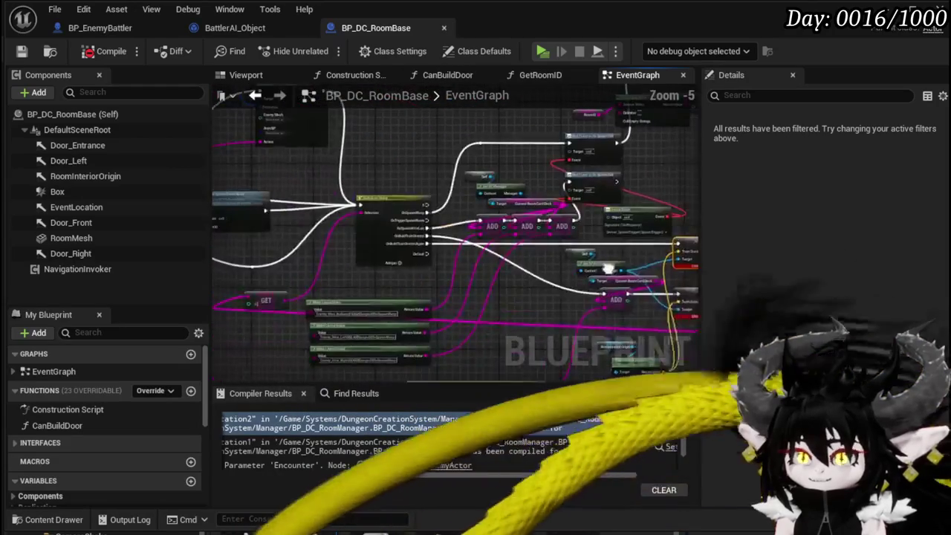
pyautogui.scroll(2, 440, 253)
pyautogui.scroll(1, 540, 269)
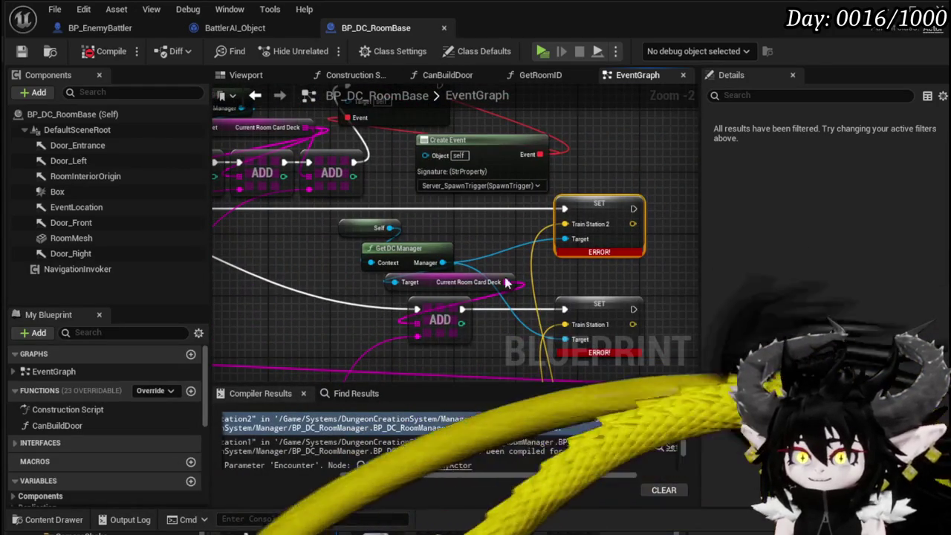
pyautogui.scroll(-1, 532, 275)
pyautogui.press('Delete')
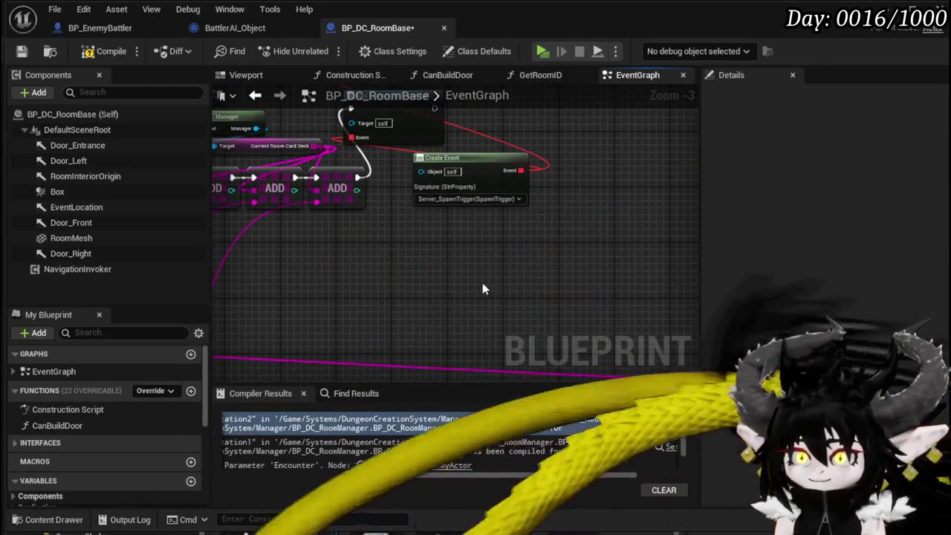
pyautogui.scroll(-3, 485, 288)
pyautogui.hotkey('ctrl', 's')
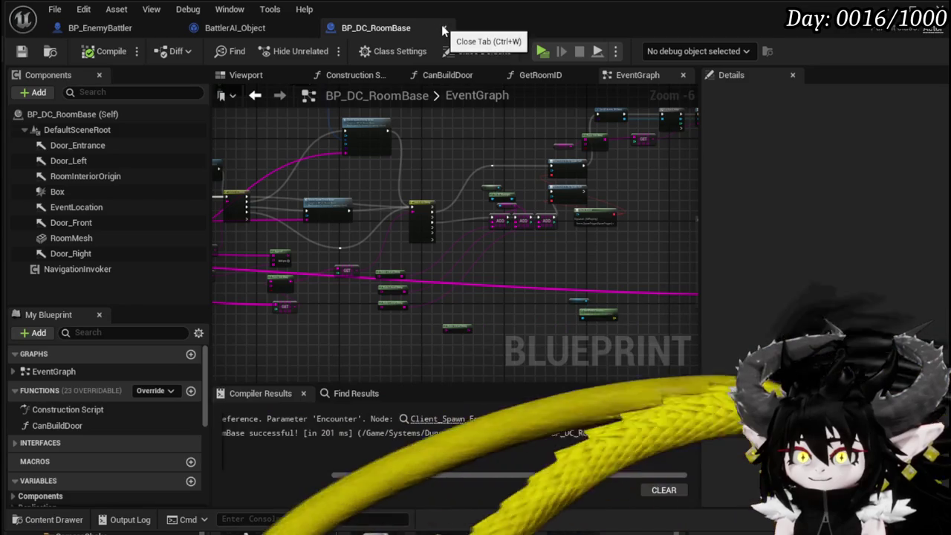
pyautogui.click(442, 28)
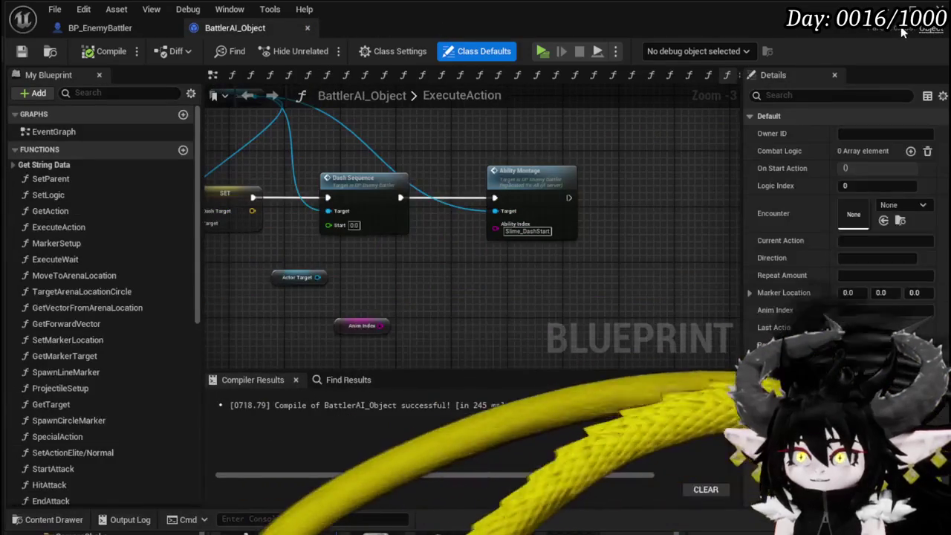
# Play-test again and open the erroring WP_TrainStation1 widget from the errors dialog.
pyautogui.click(900, 26)
pyautogui.click(321, 49)
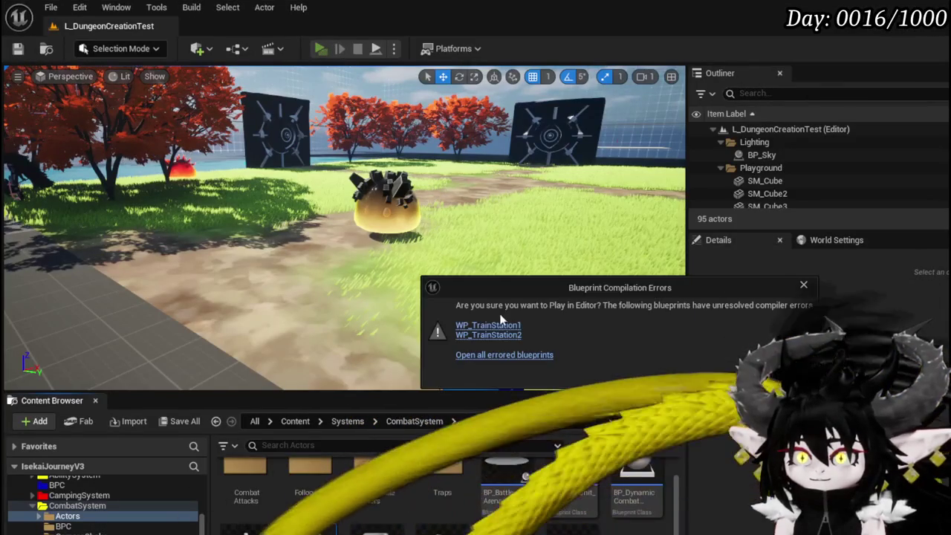
pyautogui.click(494, 328)
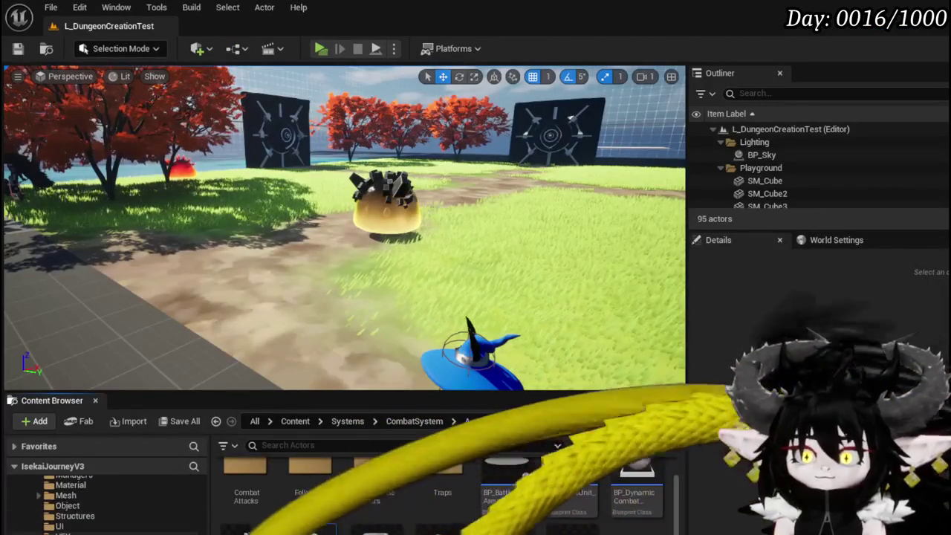
pyautogui.scroll(-5, 104, 498)
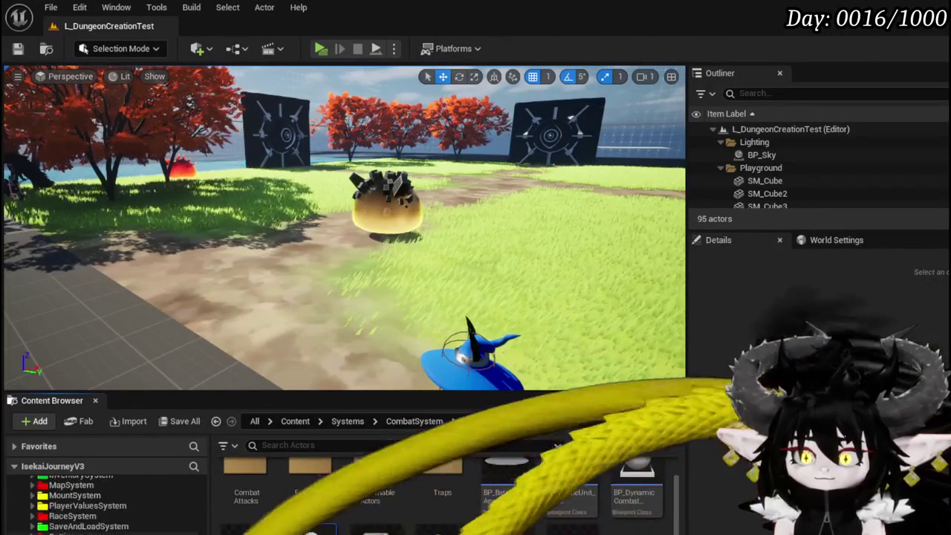
pyautogui.scroll(3, 104, 498)
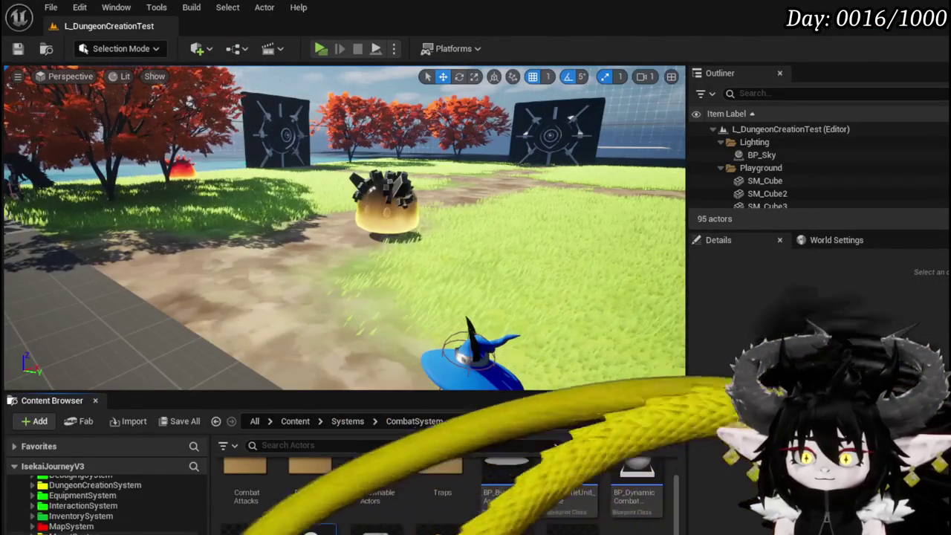
pyautogui.scroll(1, 104, 497)
# Try deleting WP_TrainStation1 from the UI folder, cancel, and open the DataBase folder.
pyautogui.click(32, 505)
pyautogui.scroll(-1, 67, 526)
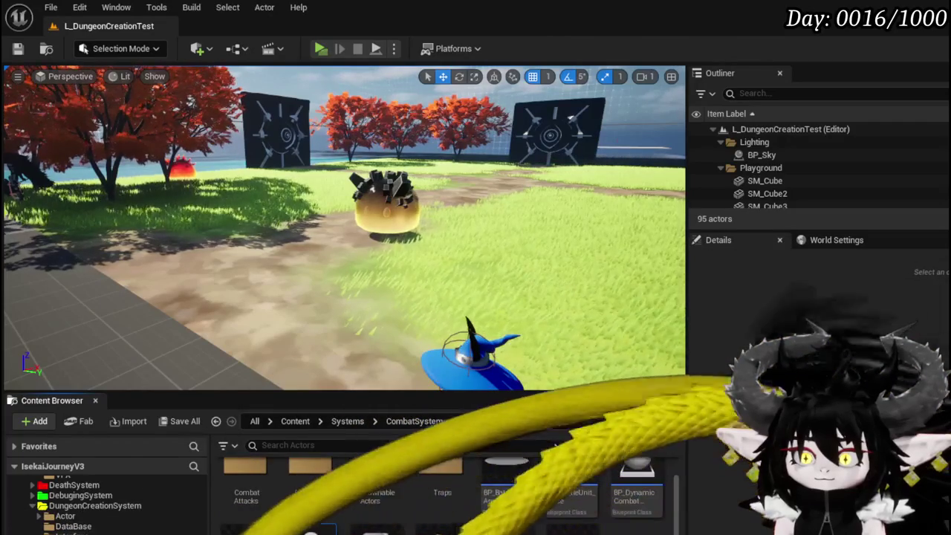
pyautogui.scroll(-2, 72, 520)
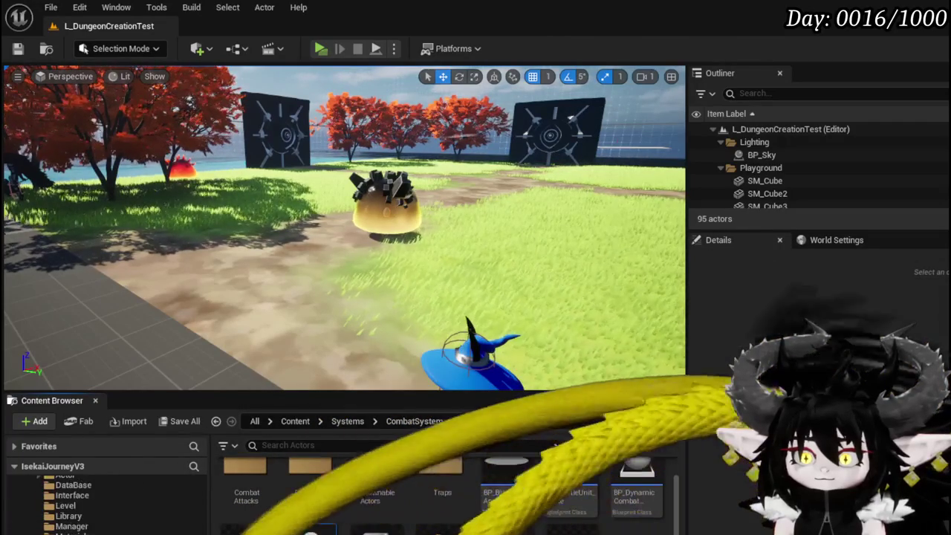
pyautogui.click(67, 529)
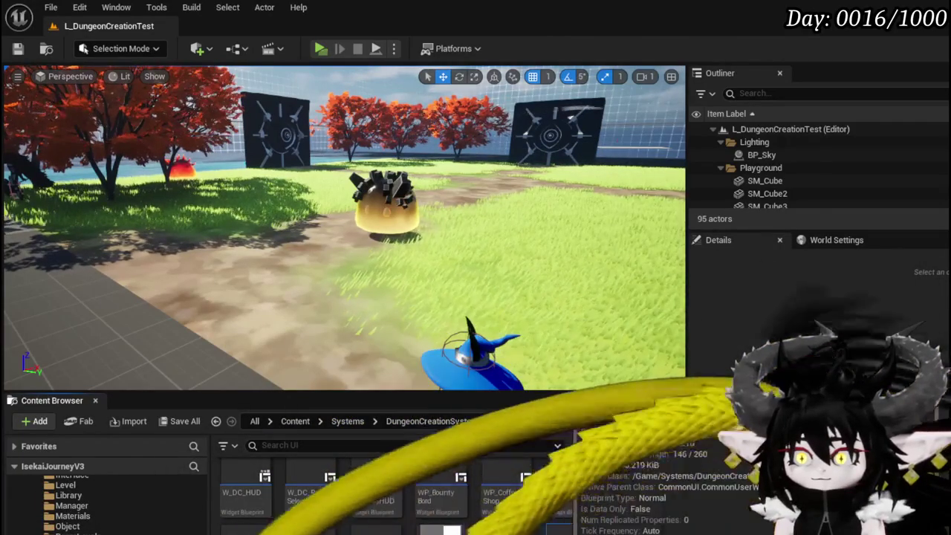
pyautogui.click(572, 520)
pyautogui.press('Delete')
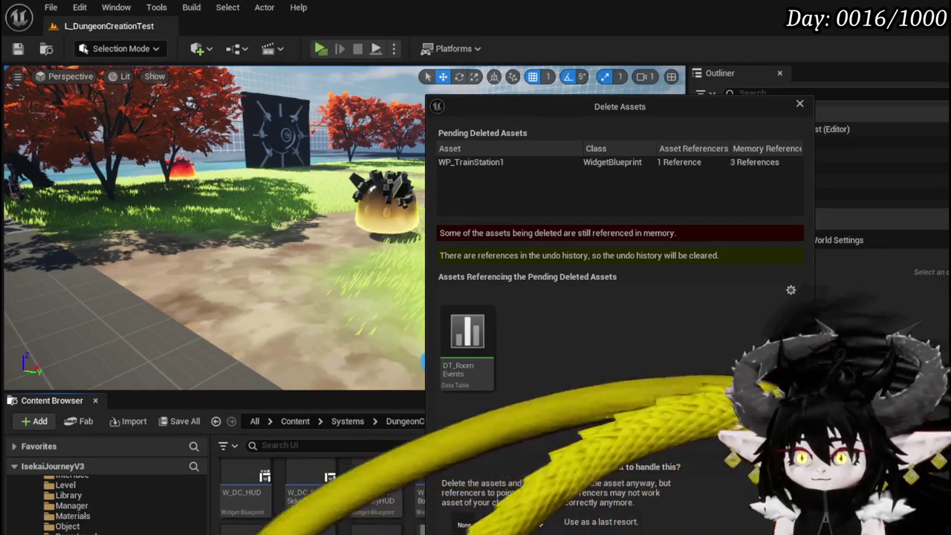
pyautogui.click(620, 532)
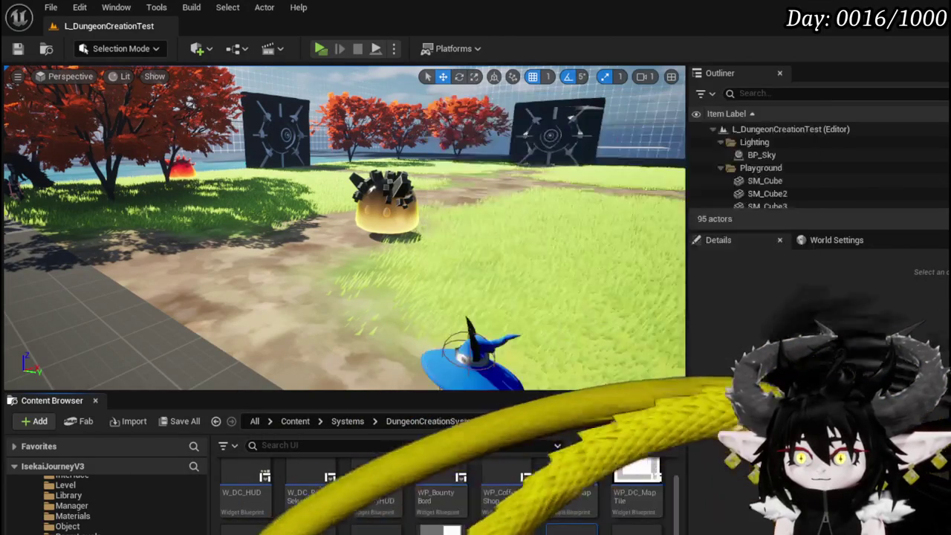
pyautogui.click(73, 506)
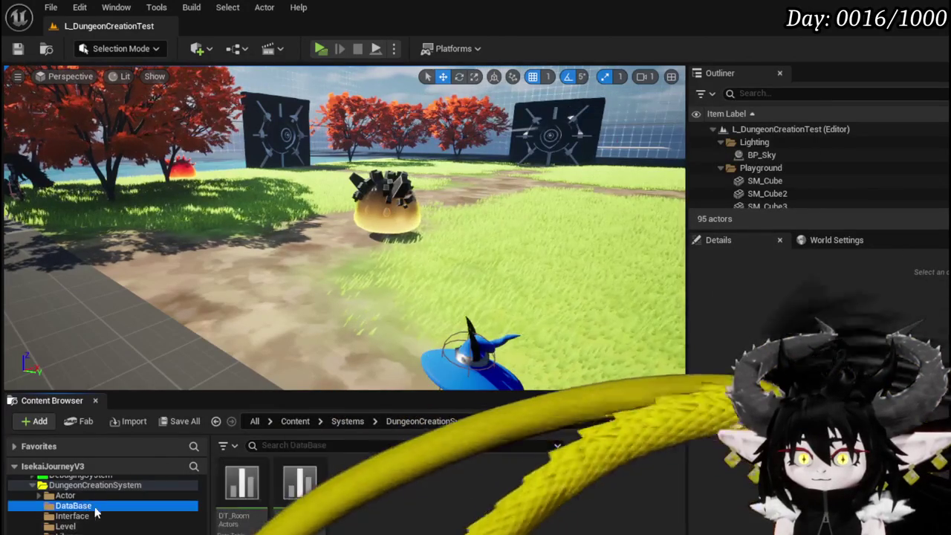
# Open DT_RoomEvents, delete the City_TrainStation1 and City_TrainStation2 rows, and save the table.
pyautogui.doubleClick(299, 490)
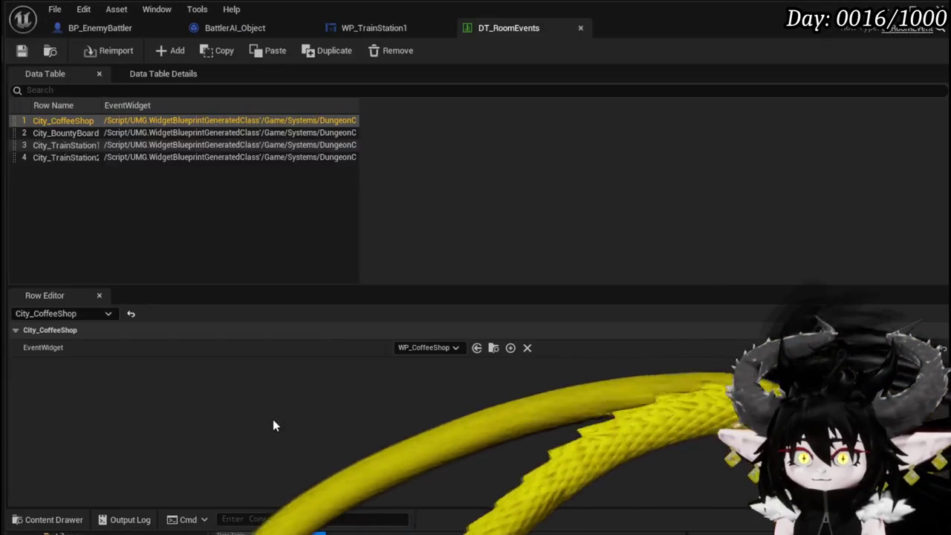
pyautogui.click(60, 145)
pyautogui.press('Delete')
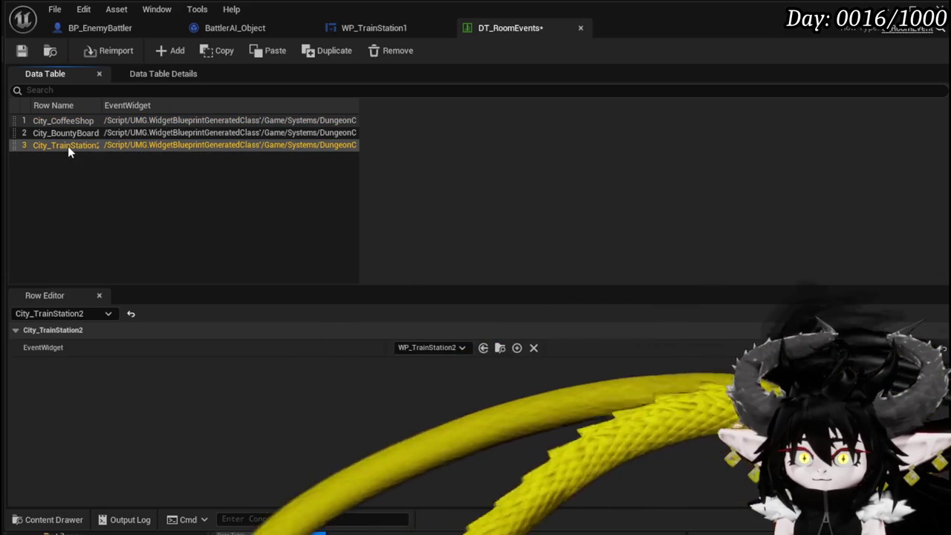
pyautogui.click(66, 144)
pyautogui.press('Delete')
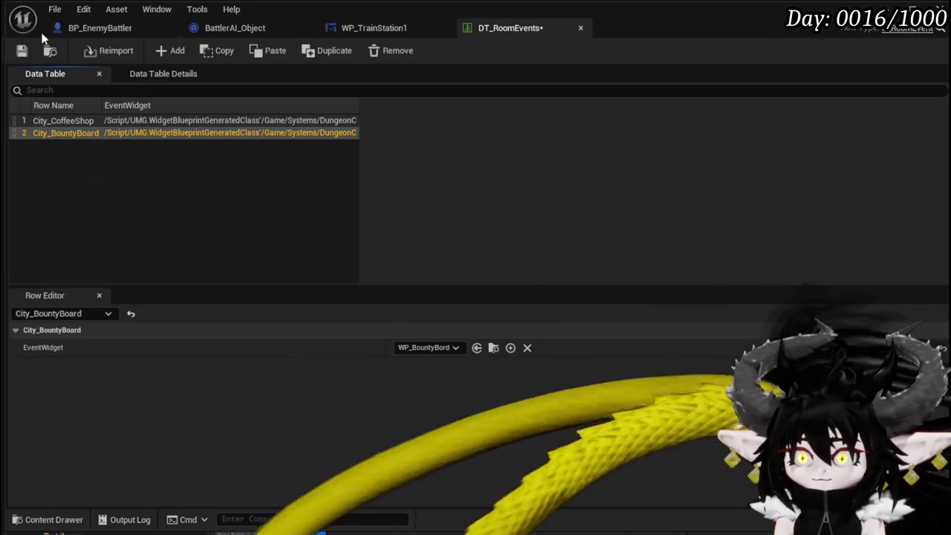
pyautogui.click(22, 54)
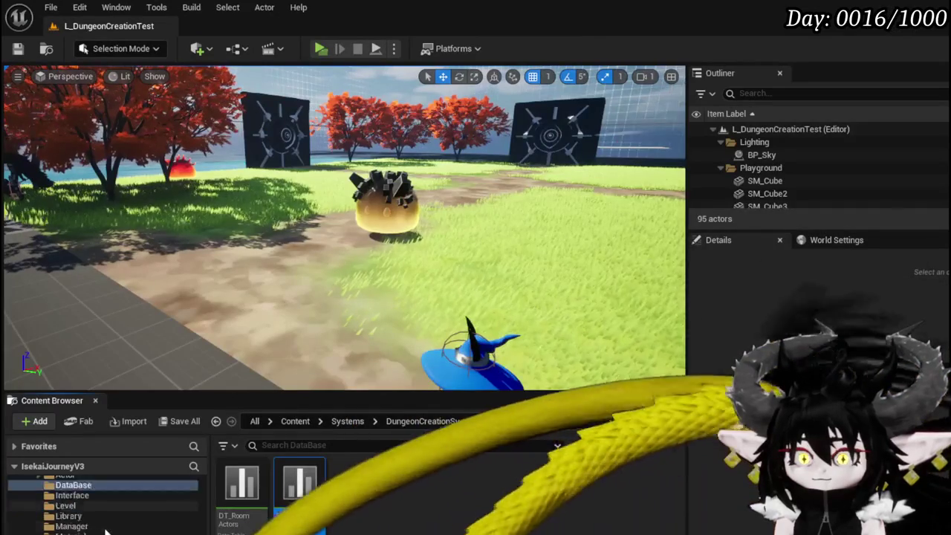
# Back in the UI widget folder, delete the WP_TrainStation2 widget asset and confirm.
pyautogui.hotkey('alt', 'Left')
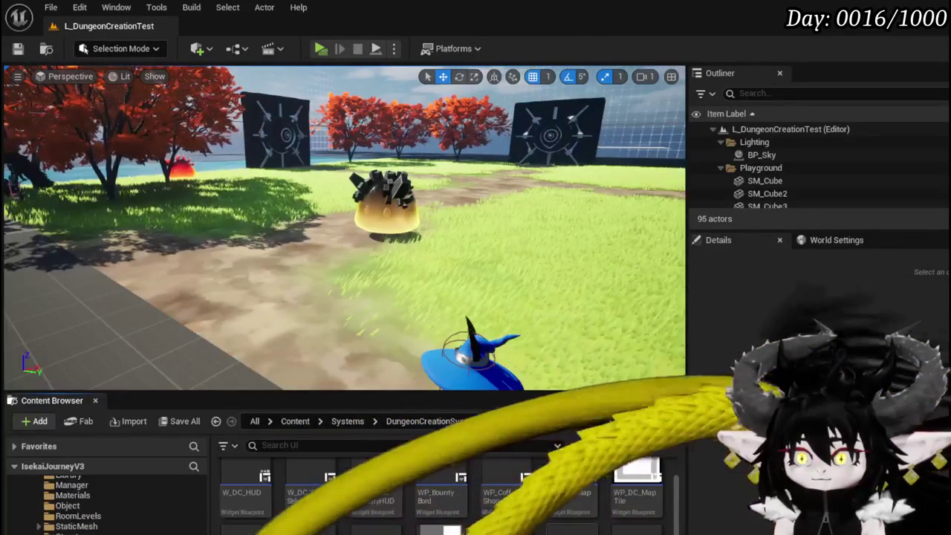
pyautogui.press('Delete')
pyautogui.press('Escape')
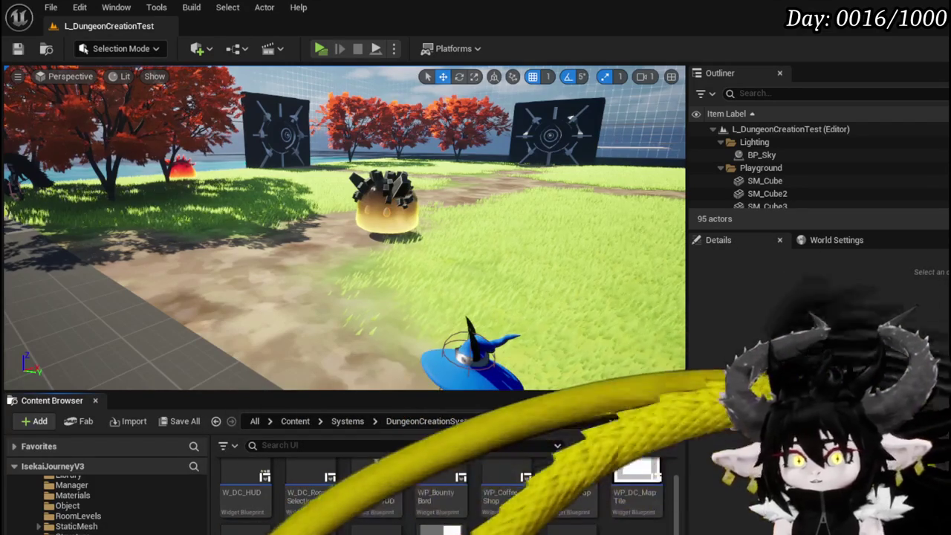
pyautogui.press('Delete')
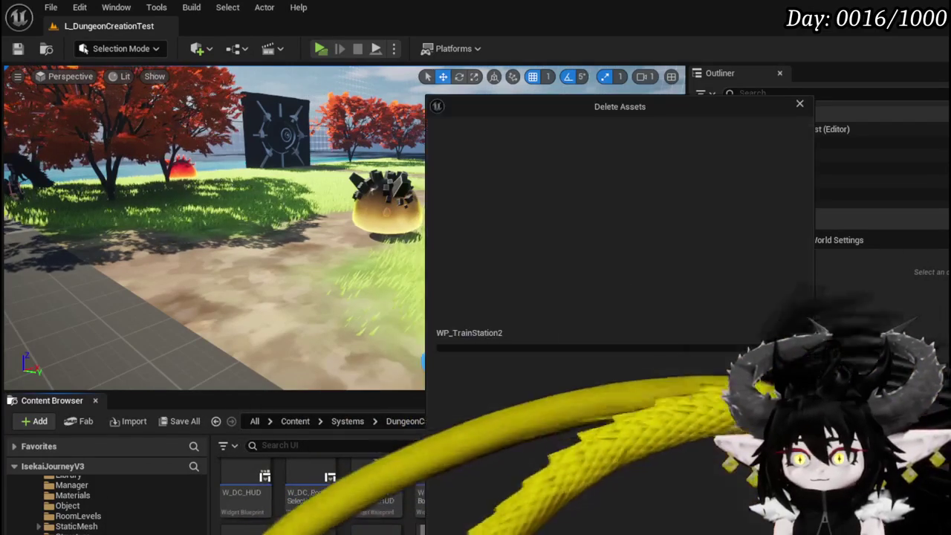
pyautogui.press('Return')
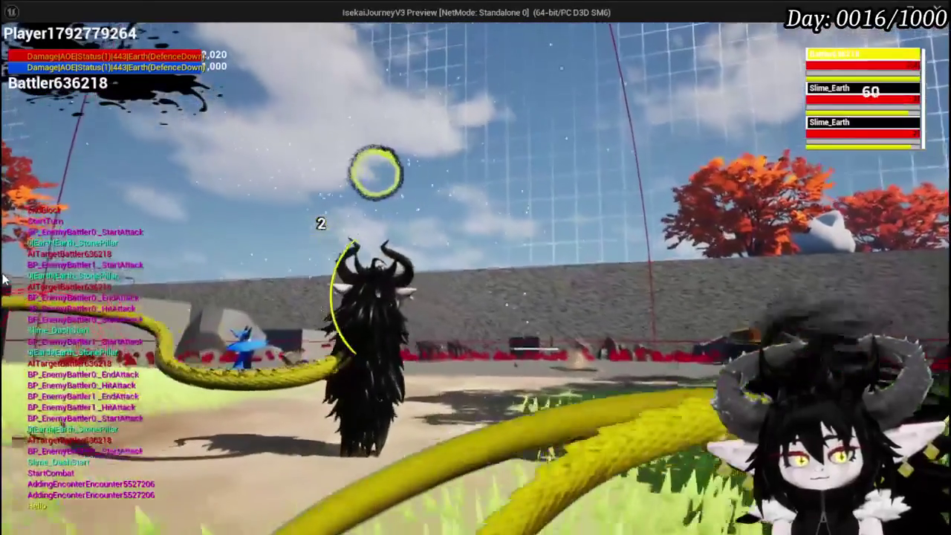
# Leave the standalone slime battle preview and return to the editor.
pyautogui.hotkey('alt', 'Tab')
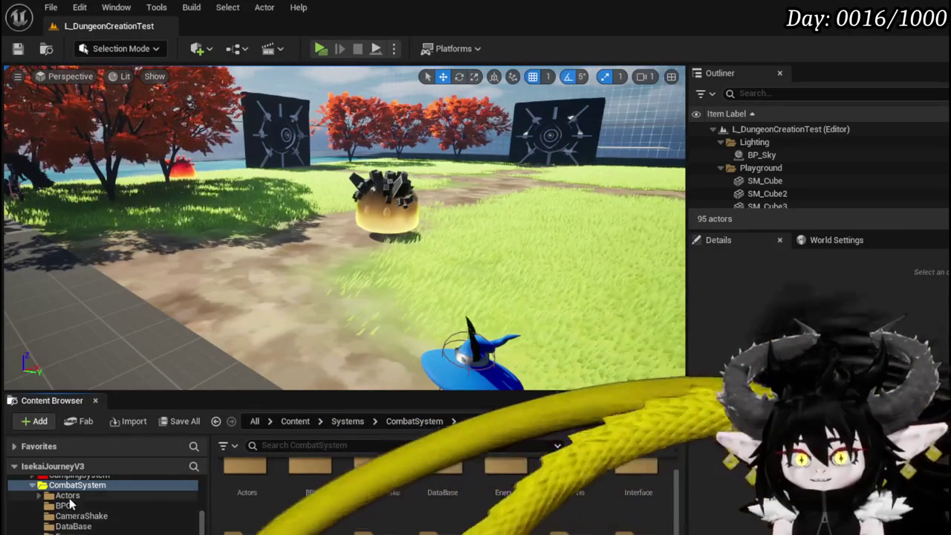
# Open DT_BattlerInfo from the combat DataBase folder and check the Slime_DashStart montage row.
pyautogui.scroll(-3, 83, 513)
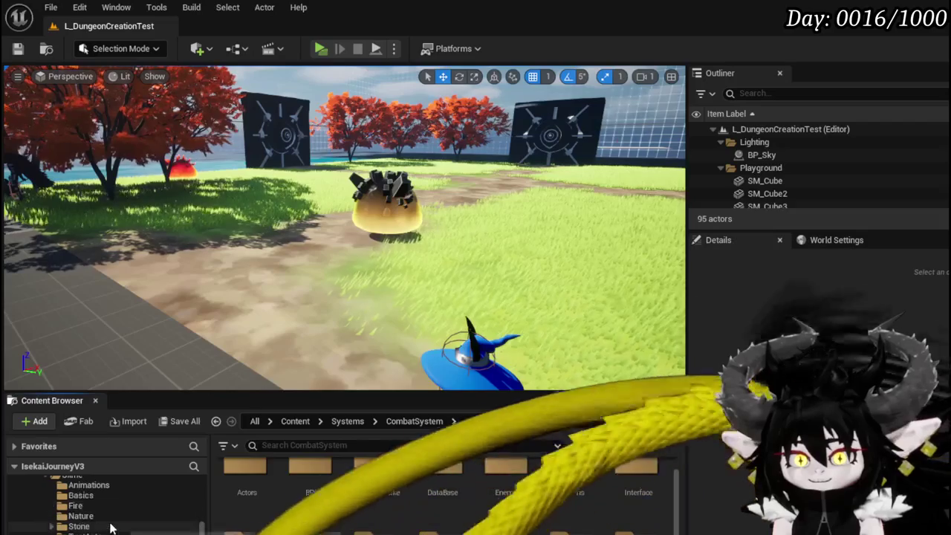
pyautogui.scroll(3, 110, 523)
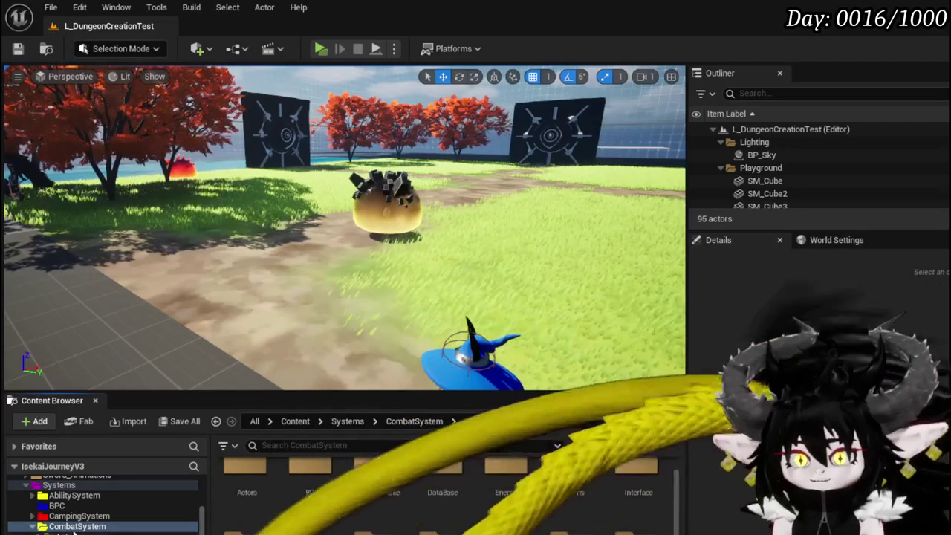
pyautogui.doubleClick(442, 475)
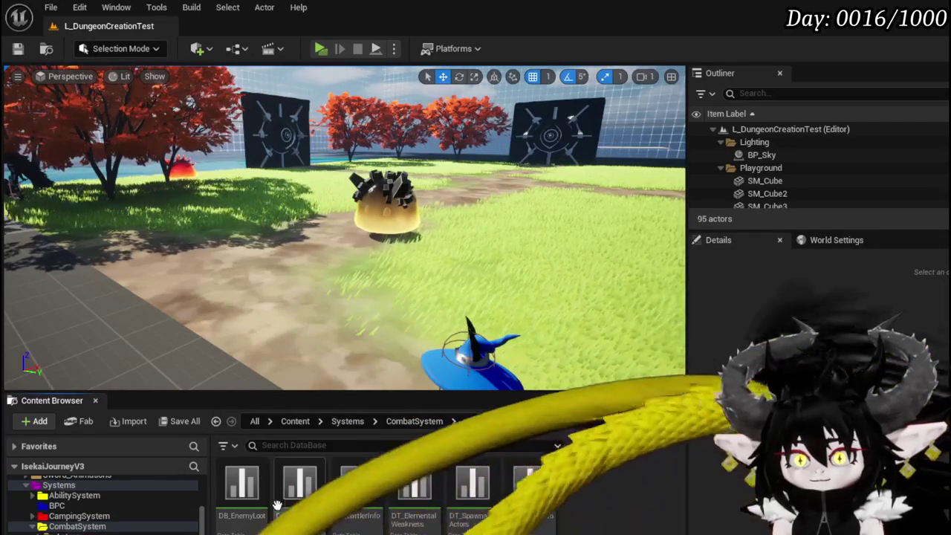
pyautogui.doubleClick(355, 518)
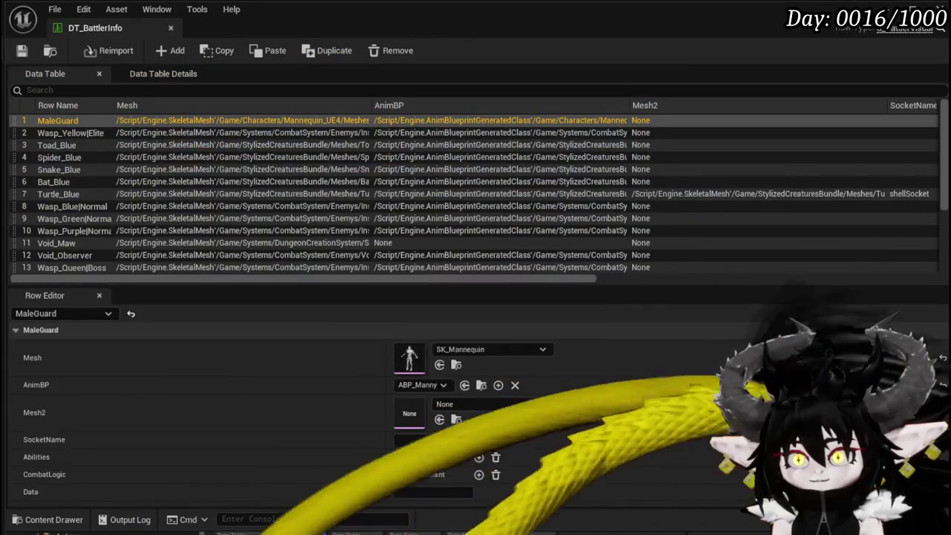
pyautogui.scroll(-3, 59, 263)
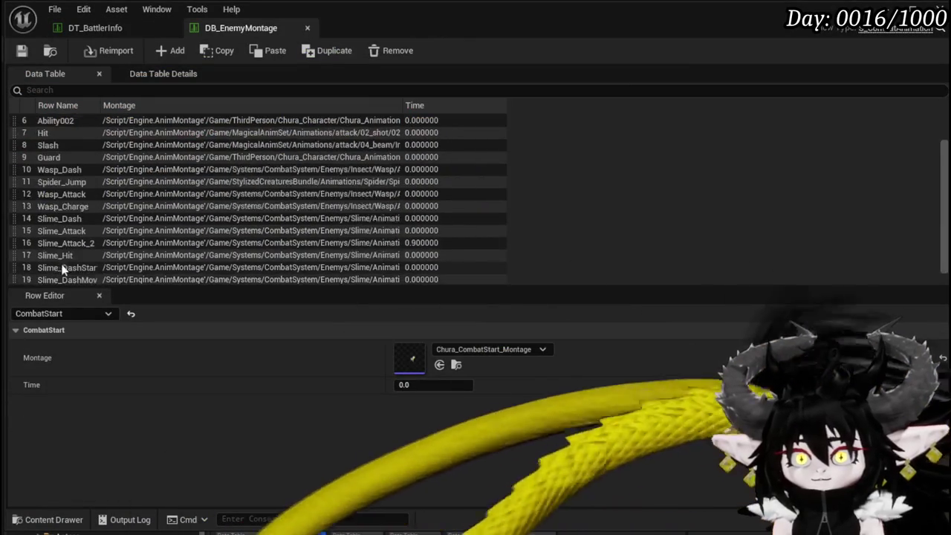
pyautogui.doubleClick(74, 254)
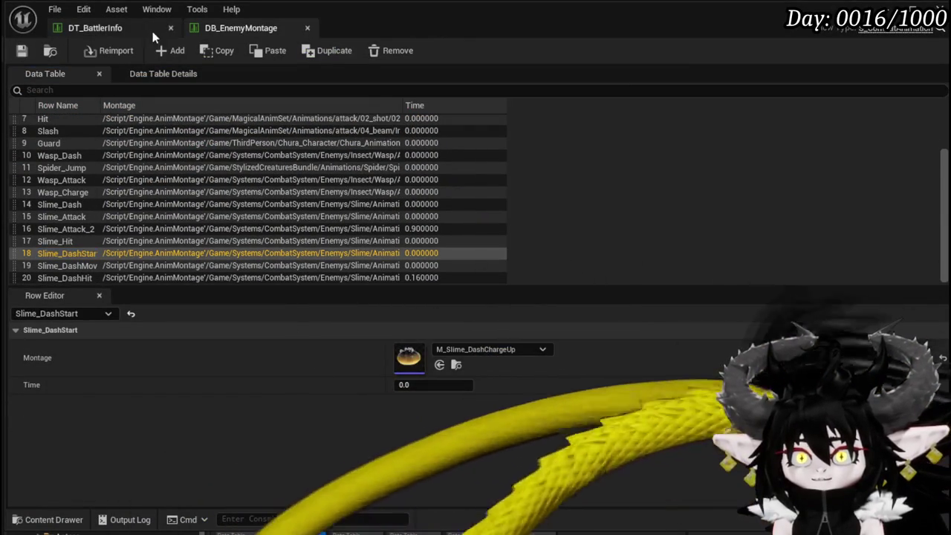
pyautogui.click(152, 31)
# Change Slime_Earth|Normal's second ability to Slime_DashStart and save DT_BattlerInfo.
pyautogui.scroll(-3, 119, 231)
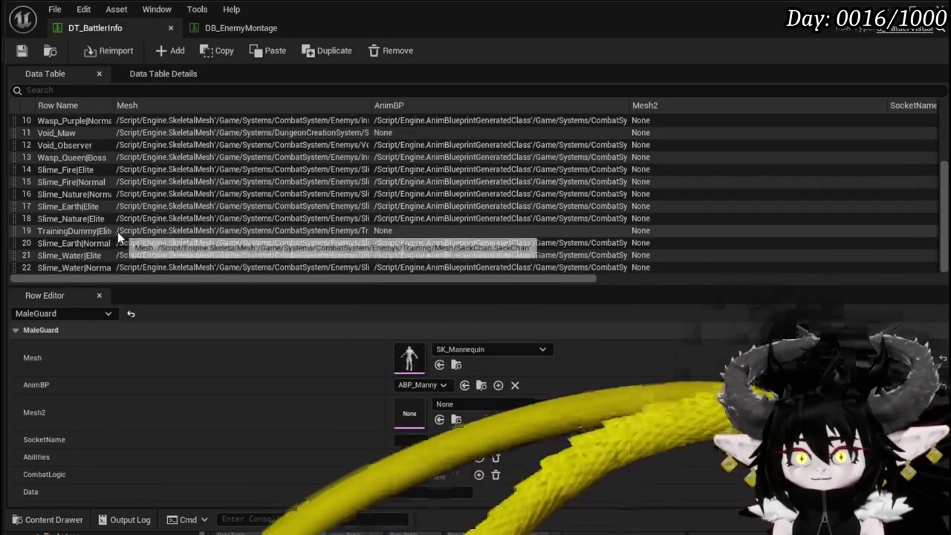
pyautogui.click(87, 243)
pyautogui.scroll(-3, 456, 477)
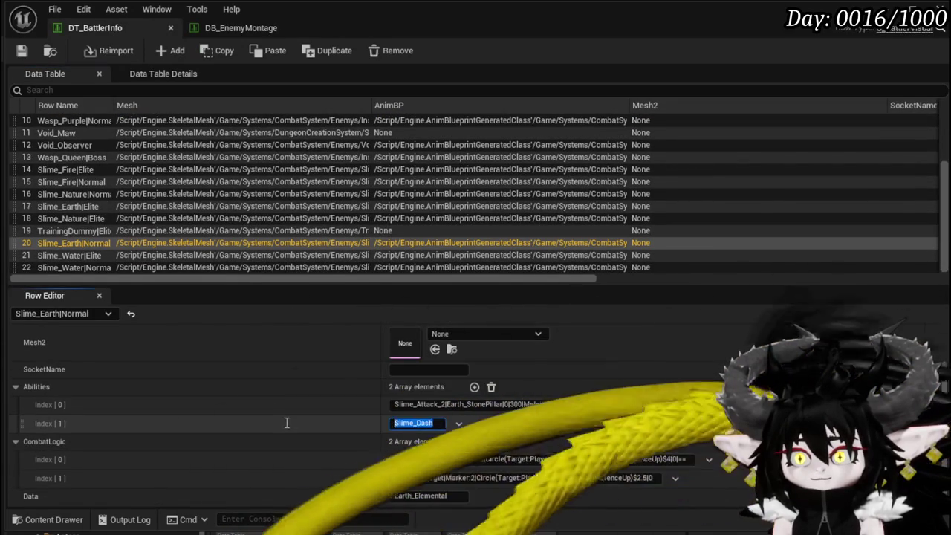
pyautogui.write('Start')
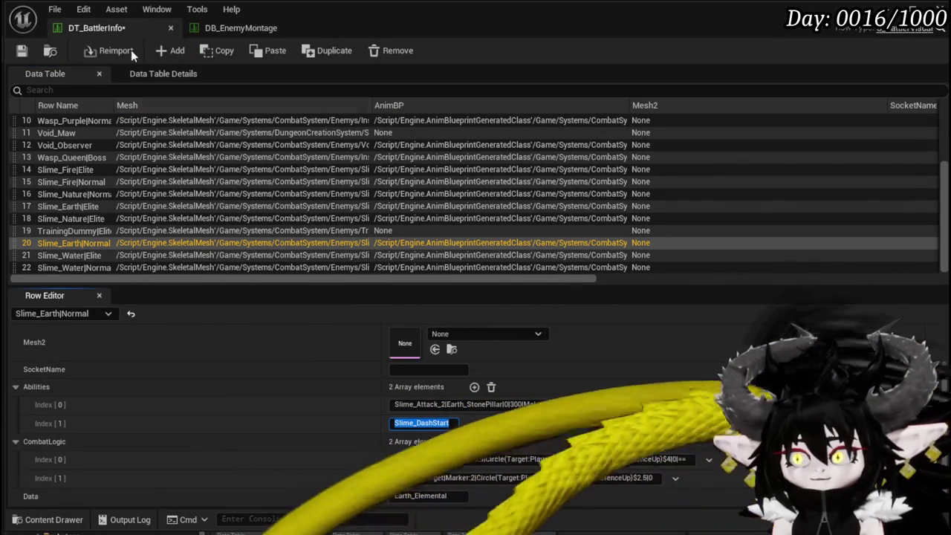
pyautogui.click(21, 50)
pyautogui.hotkey('alt', 'Tab')
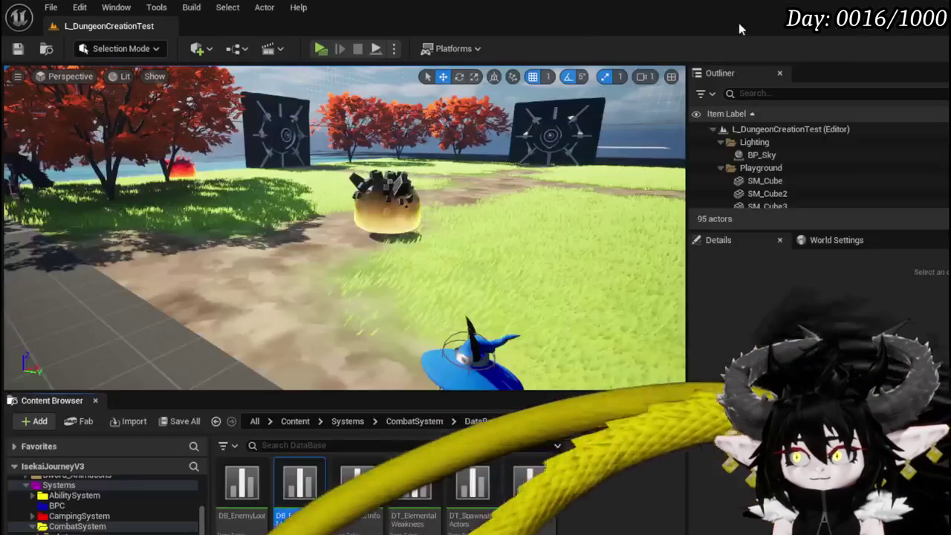
# Start a play test to watch the slime's new dash start.
pyautogui.click(321, 49)
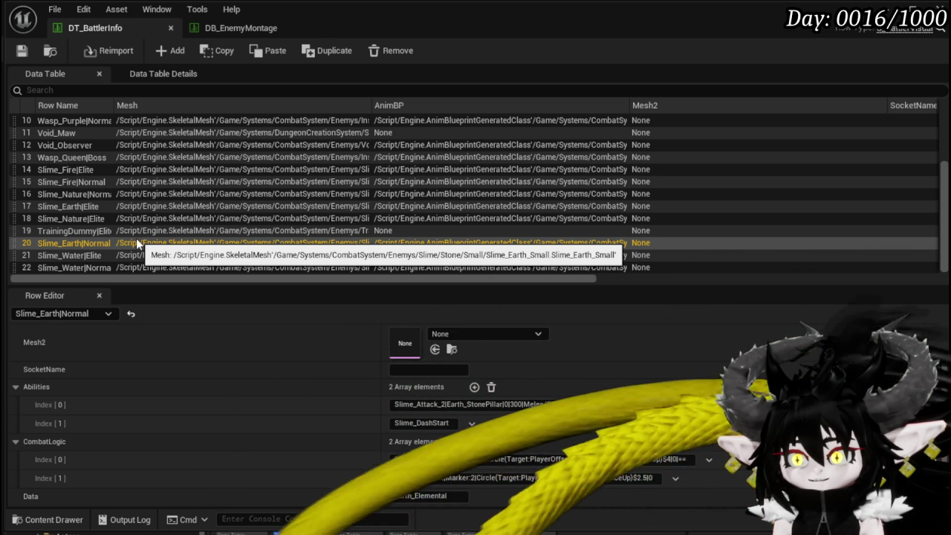
# Bring the DB_EnemyMontage data table to the front.
pyautogui.click(223, 28)
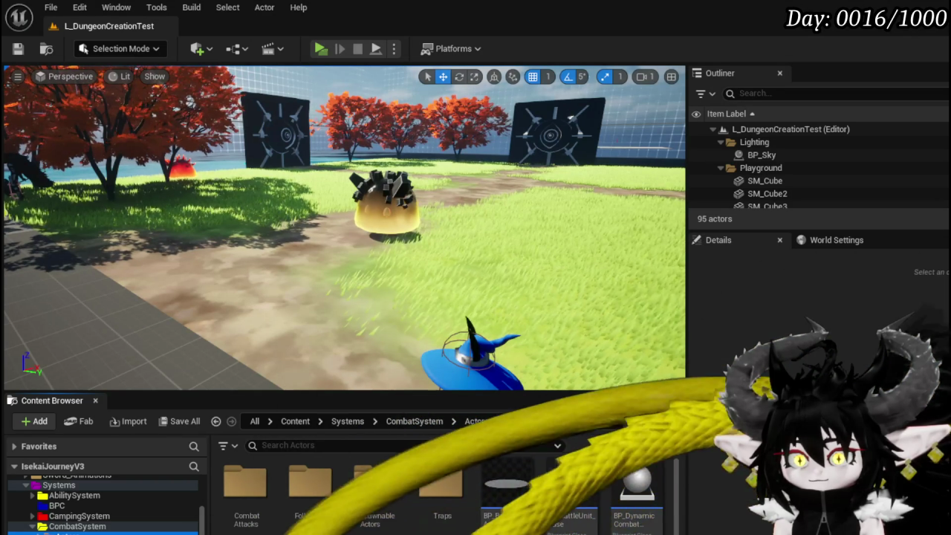
# Open BP_EnemyBattler's DashSequence function and set the Marker Hit value to 5.0.
pyautogui.doubleClick(507, 487)
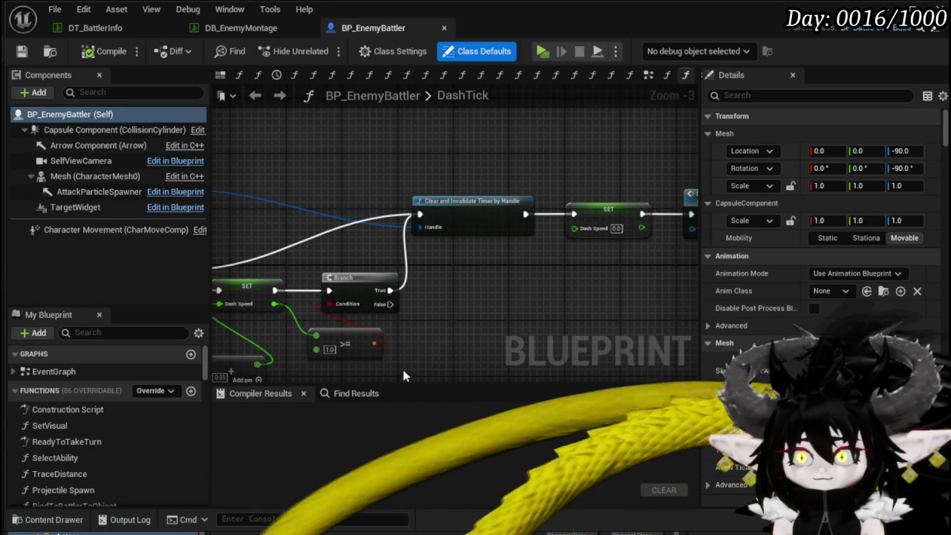
pyautogui.scroll(-10, 108, 461)
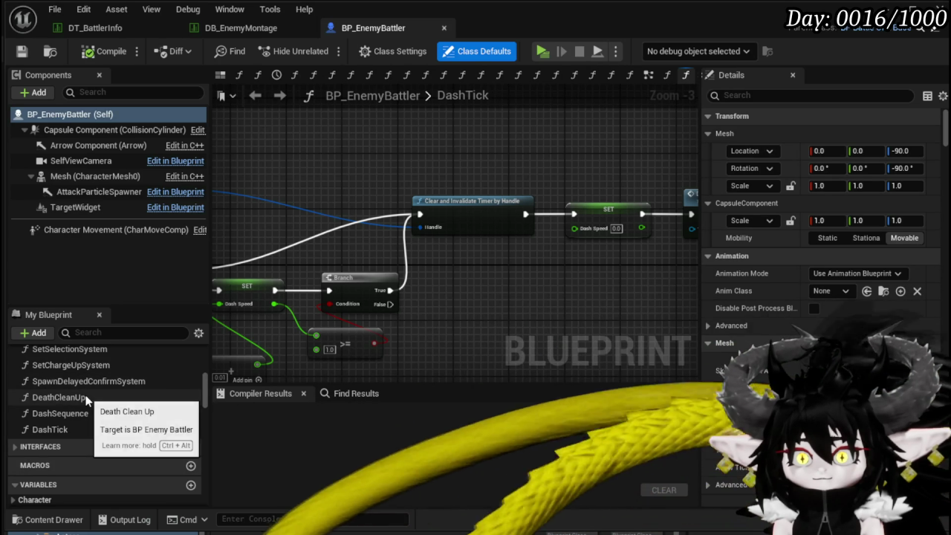
pyautogui.doubleClick(98, 414)
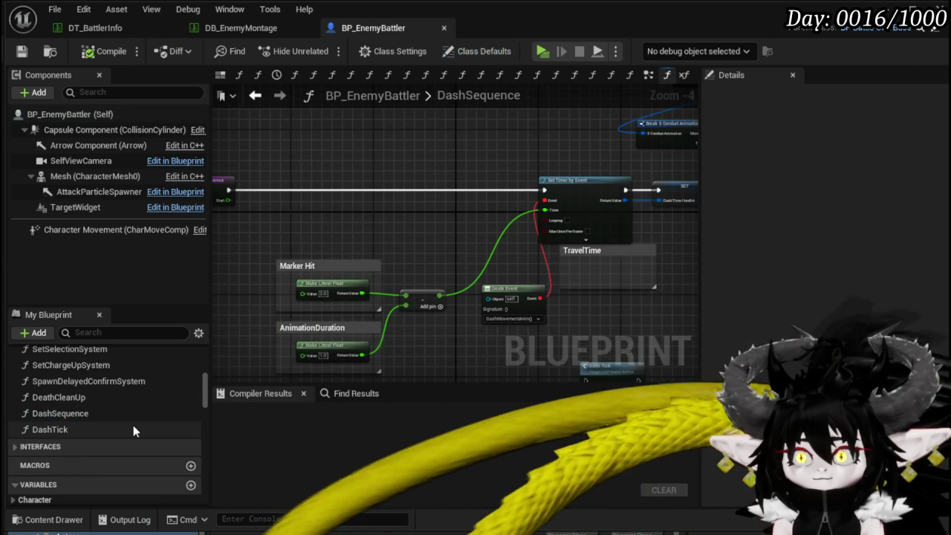
pyautogui.scroll(5, 405, 257)
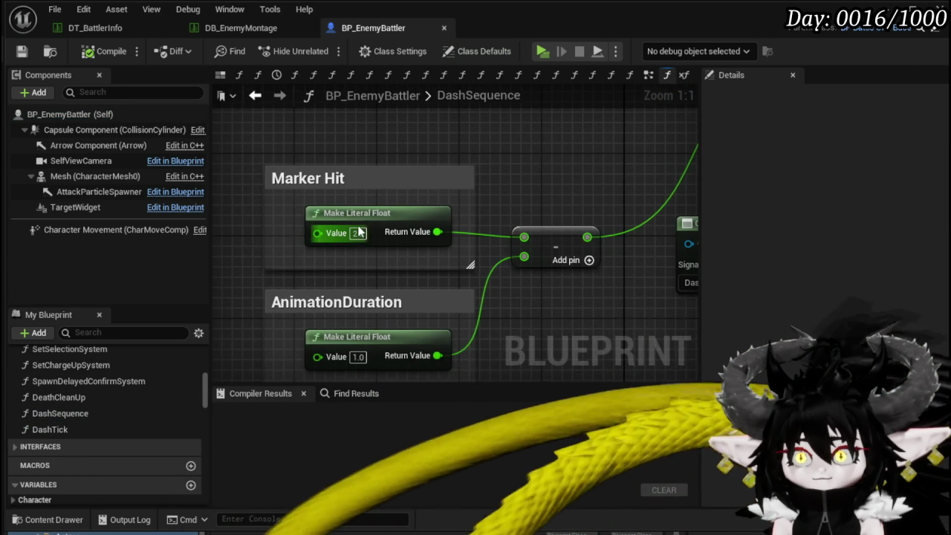
pyautogui.write('5')
pyautogui.press('Return')
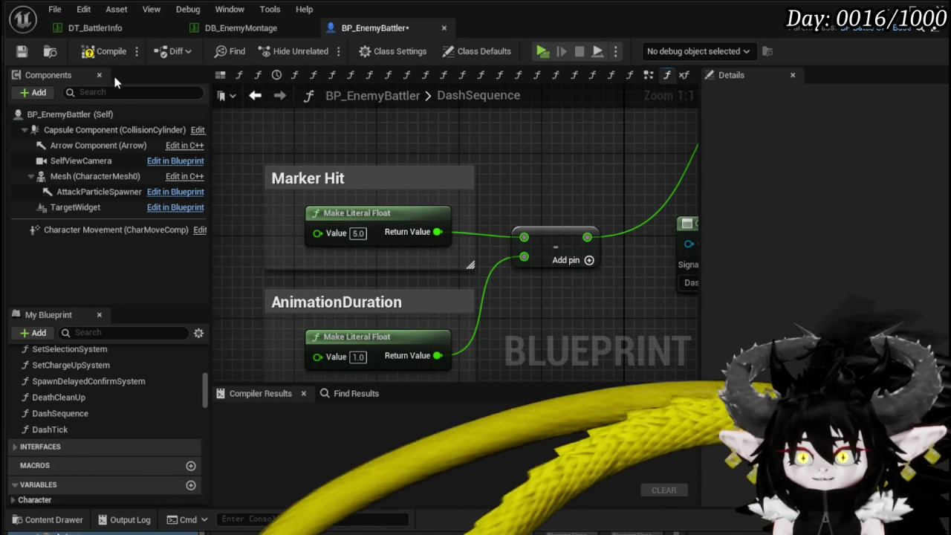
# Review DashSequence's timer and event nodes, then return to the DB_EnemyMontage table.
pyautogui.scroll(-3, 442, 153)
pyautogui.moveTo(471, 110)
pyautogui.mouseDown()
pyautogui.moveTo(280, 201)
pyautogui.moveTo(291, 191)
pyautogui.moveTo(297, 202)
pyautogui.moveTo(398, 194)
pyautogui.moveTo(439, 181)
pyautogui.moveTo(492, 216)
pyautogui.moveTo(473, 216)
pyautogui.moveTo(509, 214)
pyautogui.mouseUp()
pyautogui.scroll(-1, 364, 188)
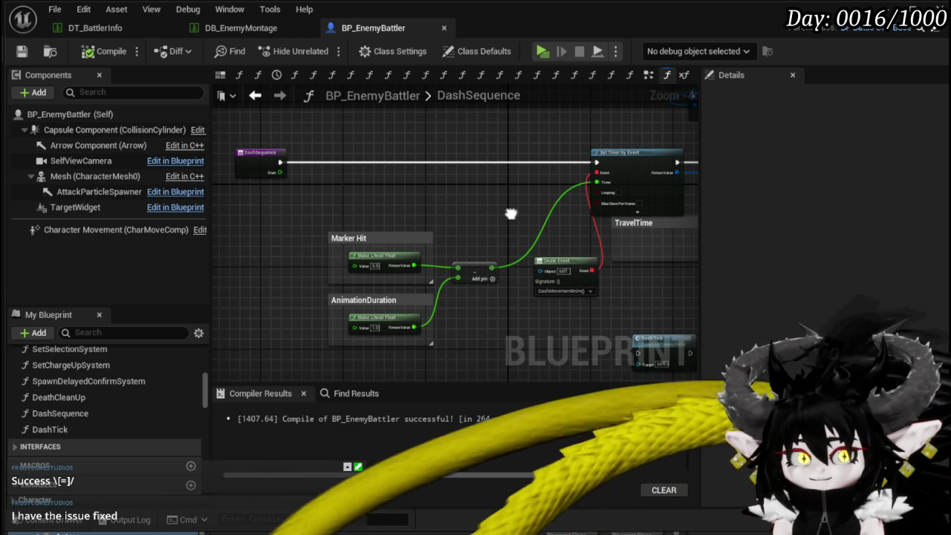
pyautogui.click(223, 28)
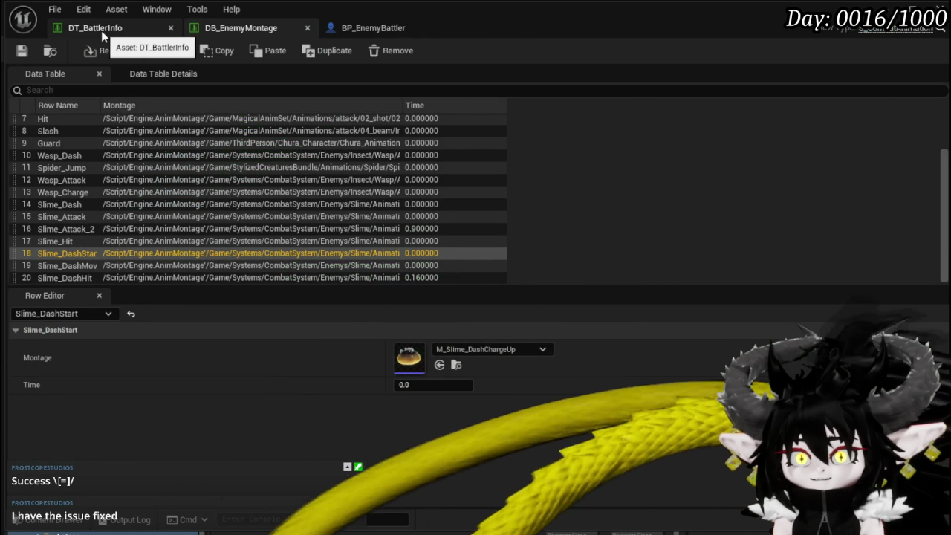
# In DT_BattlerInfo, change Slime_Earth|Normal's second CombatLogic value from 2.5 to 10 and save.
pyautogui.click(101, 30)
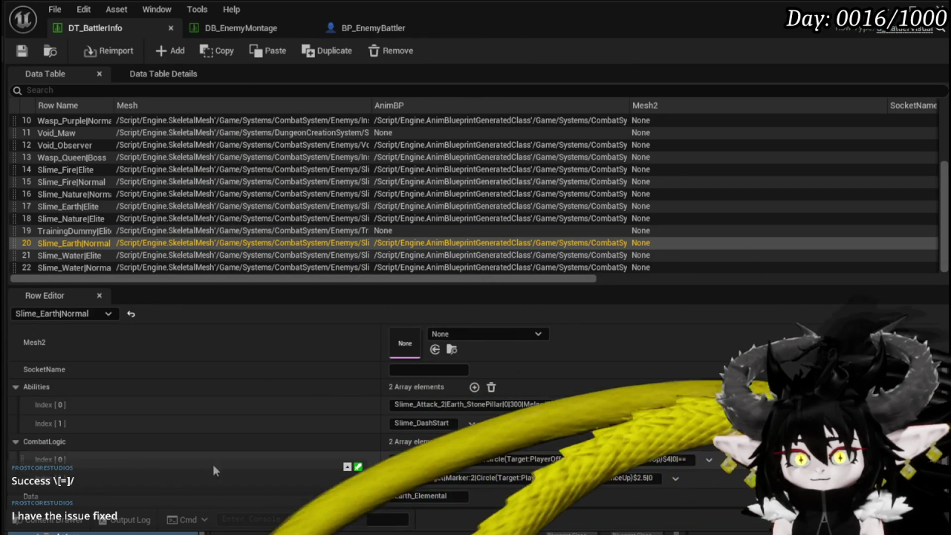
pyautogui.click(638, 479)
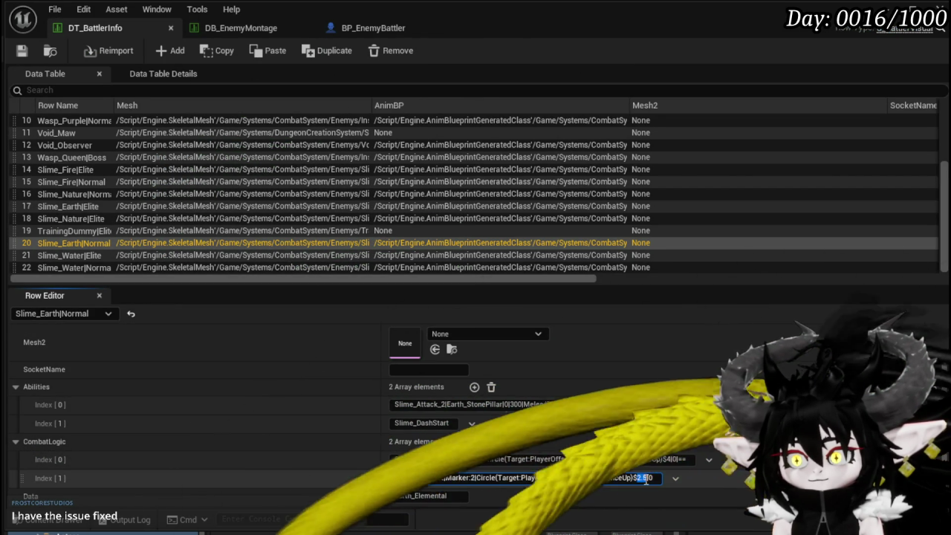
pyautogui.doubleClick(640, 479)
pyautogui.write('10')
pyautogui.press('Return')
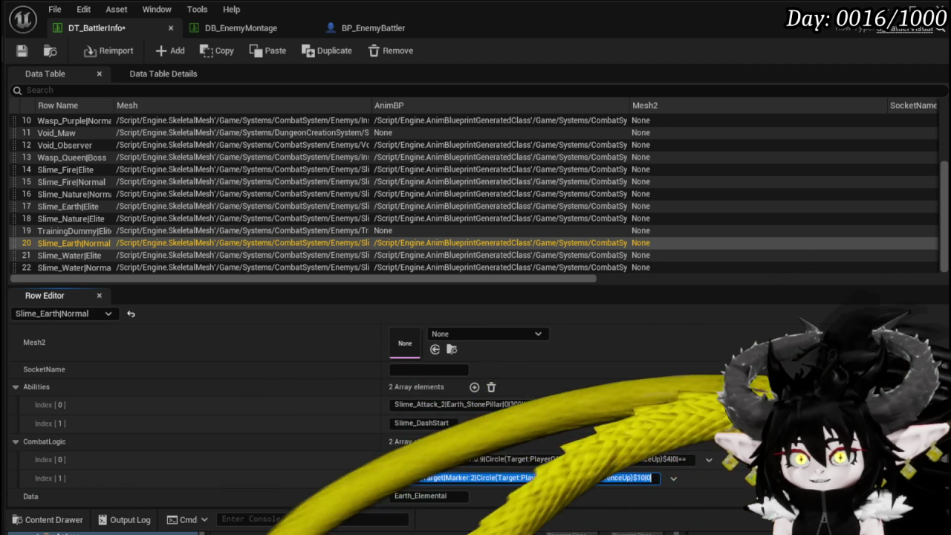
pyautogui.hotkey('ctrl', 's')
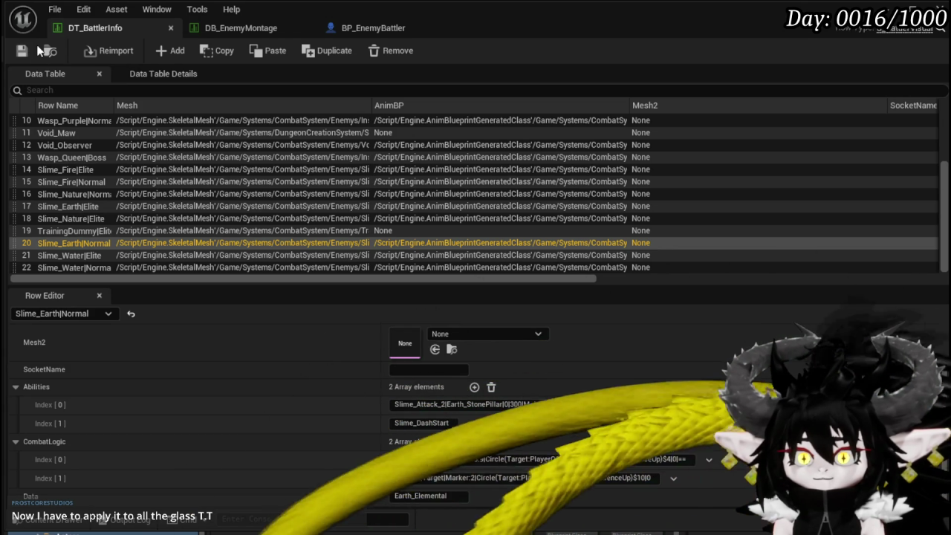
pyautogui.click(231, 27)
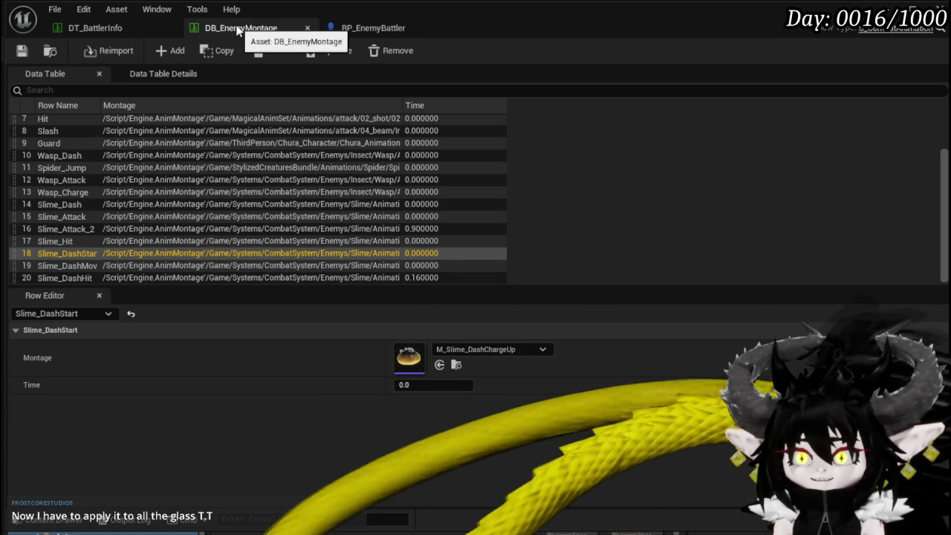
pyautogui.hotkey('alt', 'Tab')
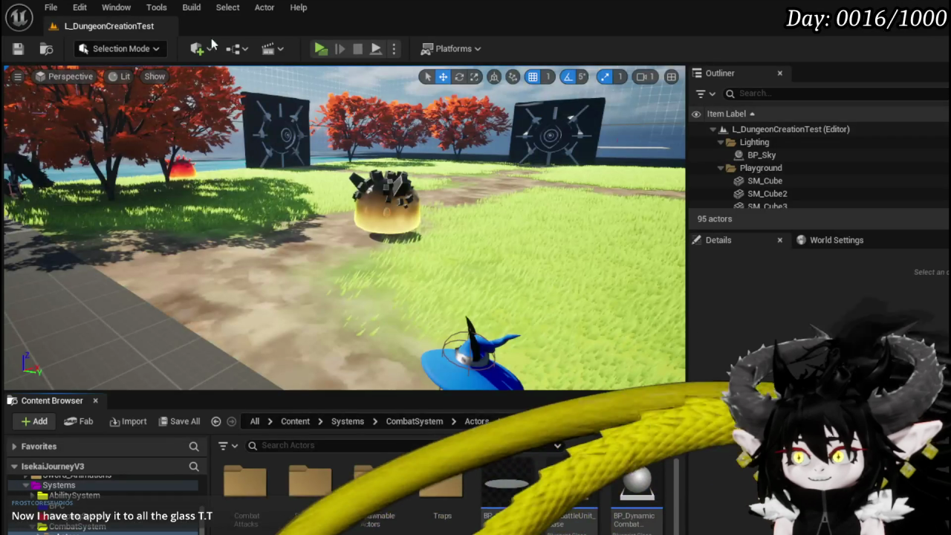
# Run a standalone play test to watch the slime dash, then leave it.
pyautogui.hotkey('alt', 'p')
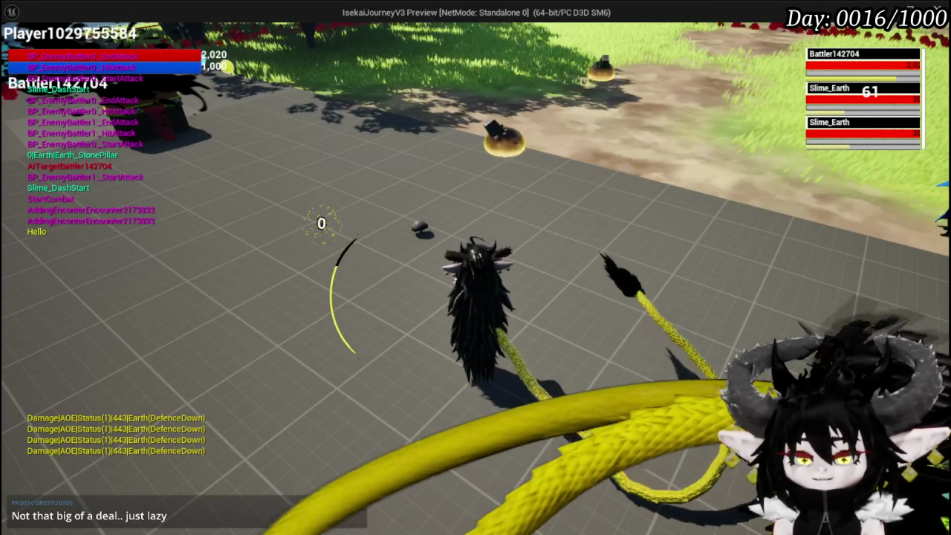
pyautogui.hotkey('alt', 'Tab')
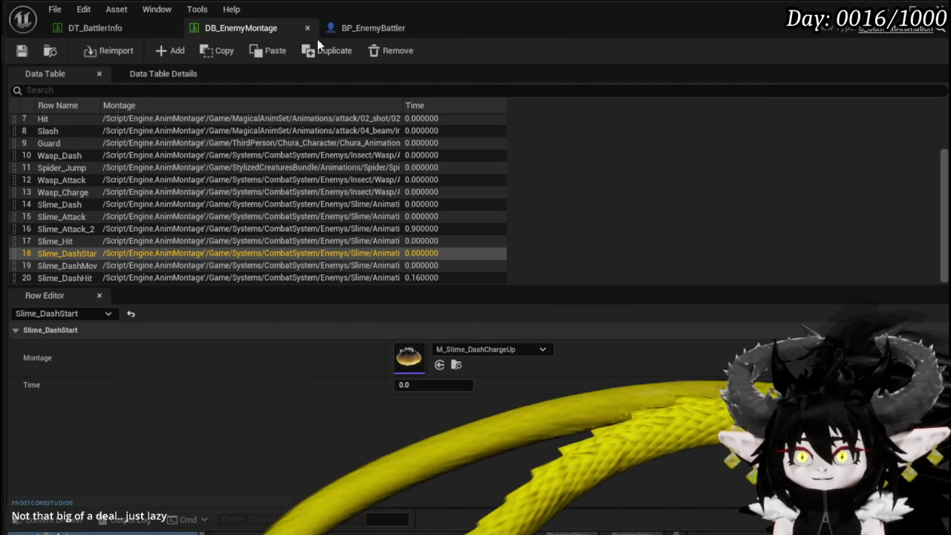
# Bring the DT_BattlerInfo data table to the front.
pyautogui.click(62, 27)
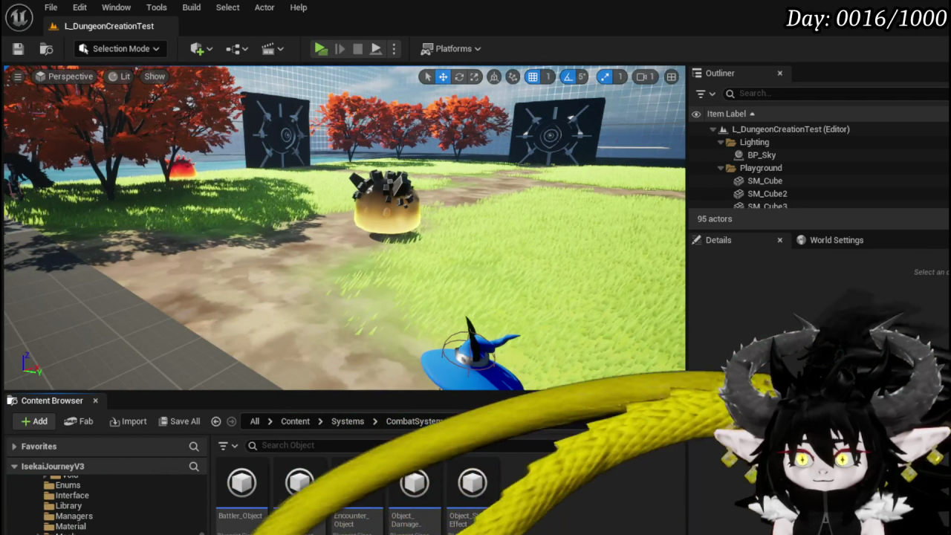
# Open BattlerAI_Object and follow its Dash Sequence call into BP_EnemyBattler's DashSequence graph.
pyautogui.doubleClick(296, 489)
pyautogui.moveTo(416, 289)
pyautogui.mouseDown()
pyautogui.moveTo(365, 324)
pyautogui.moveTo(520, 327)
pyautogui.moveTo(450, 314)
pyautogui.mouseUp()
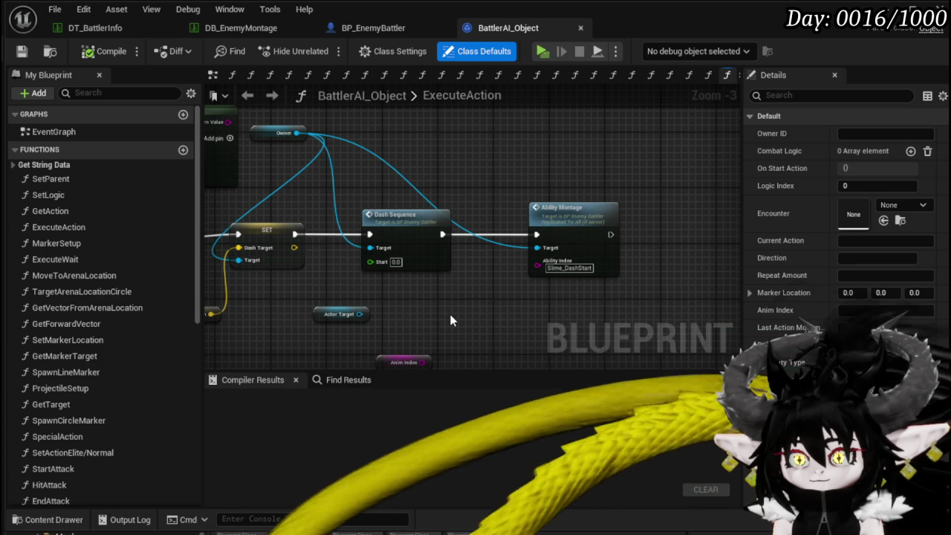
pyautogui.doubleClick(473, 234)
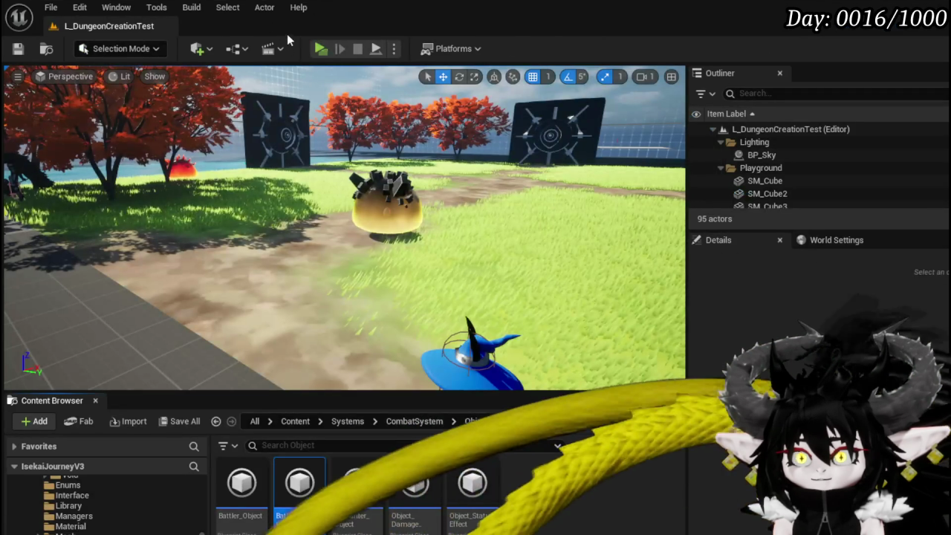
pyautogui.click(321, 51)
pyautogui.press('w')
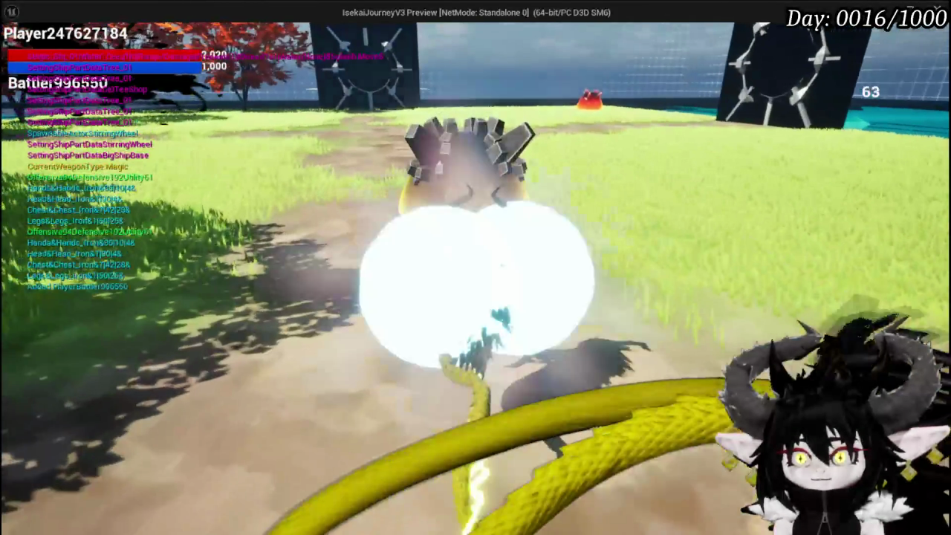
pyautogui.press('w')
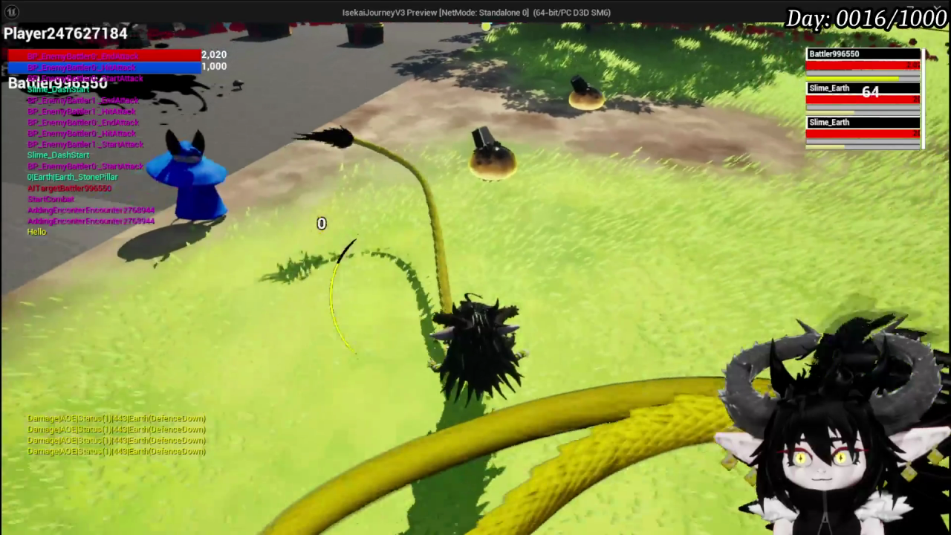
pyautogui.press('Escape')
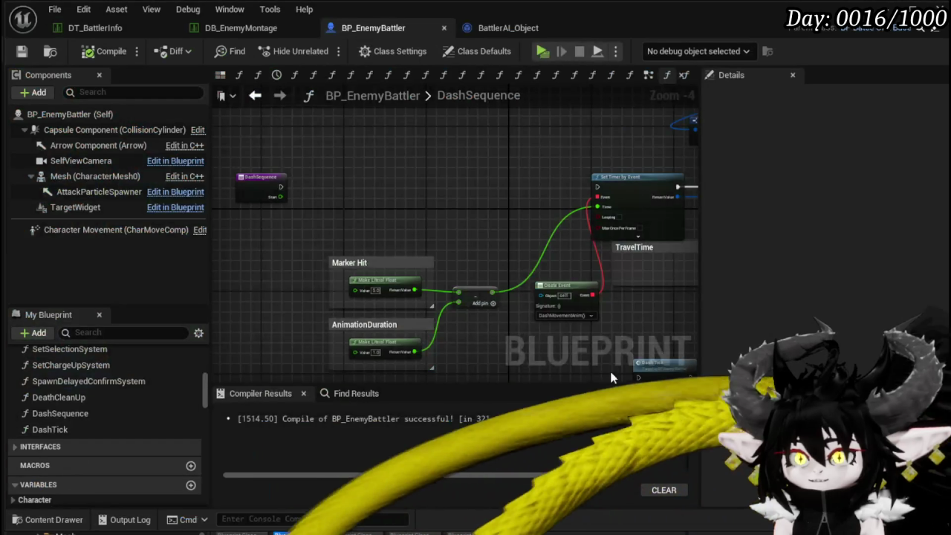
# Wire DashSequence's entry straight into Set Timer by Event and move the Marker Hit/AnimationDuration nodes lower.
pyautogui.moveTo(611, 377)
pyautogui.mouseDown()
pyautogui.moveTo(304, 161)
pyautogui.moveTo(430, 219)
pyautogui.moveTo(301, 211)
pyautogui.mouseUp()
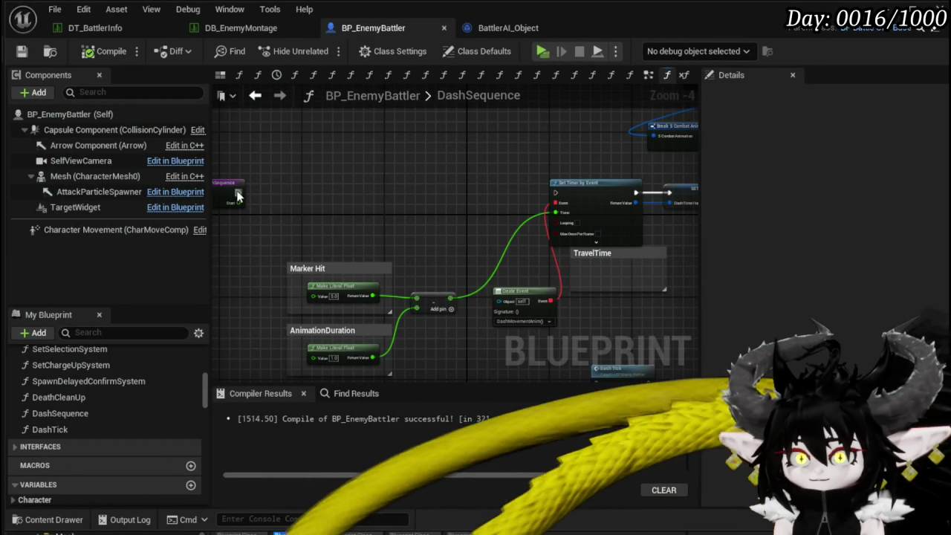
pyautogui.moveTo(572, 216); pyautogui.dragTo(555, 192)
pyautogui.moveTo(381, 166)
pyautogui.mouseDown()
pyautogui.moveTo(171, 151)
pyautogui.moveTo(341, 168)
pyautogui.moveTo(361, 179)
pyautogui.moveTo(422, 177)
pyautogui.moveTo(405, 95)
pyautogui.mouseUp()
pyautogui.moveTo(532, 321); pyautogui.dragTo(547, 257)
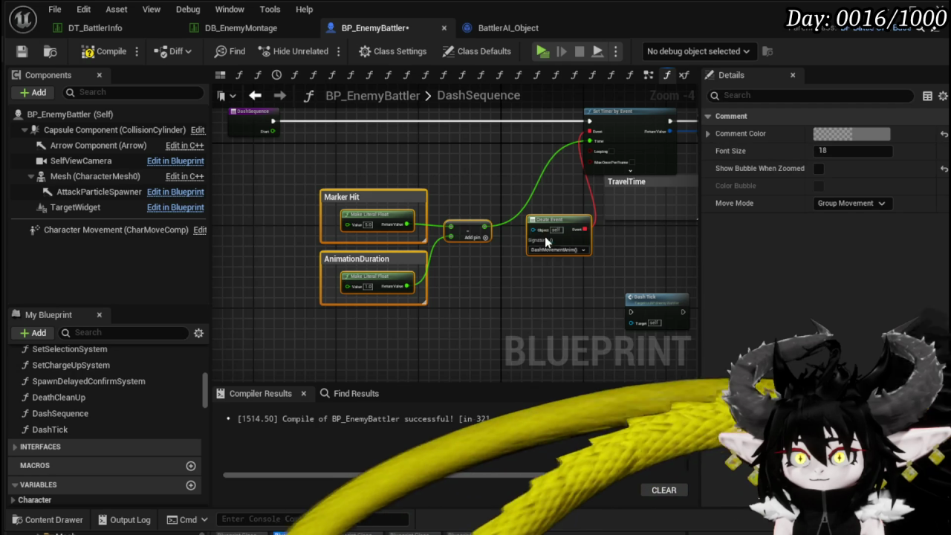
pyautogui.moveTo(546, 219); pyautogui.dragTo(539, 286)
pyautogui.moveTo(316, 188); pyautogui.dragTo(329, 225)
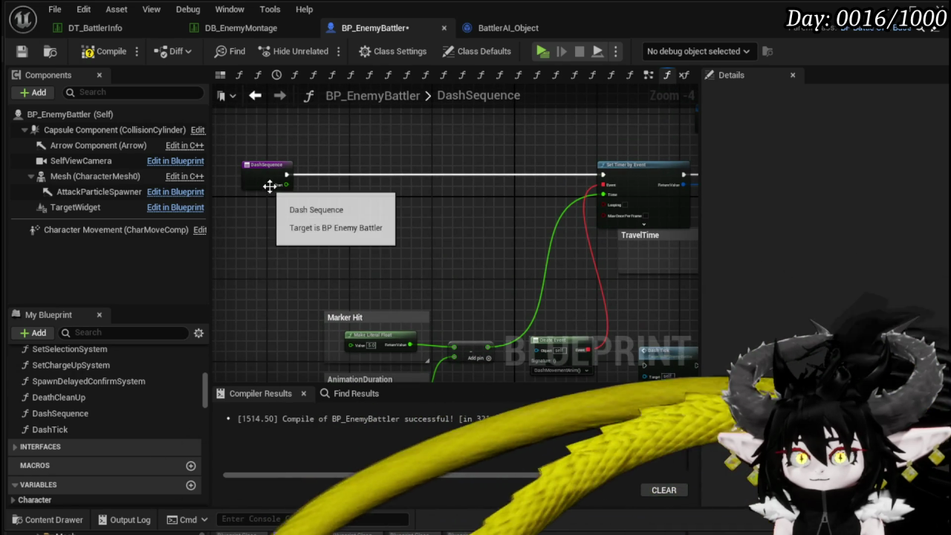
# Compile and save BP_EnemyBattler, then go to its EventGraph.
pyautogui.click(22, 51)
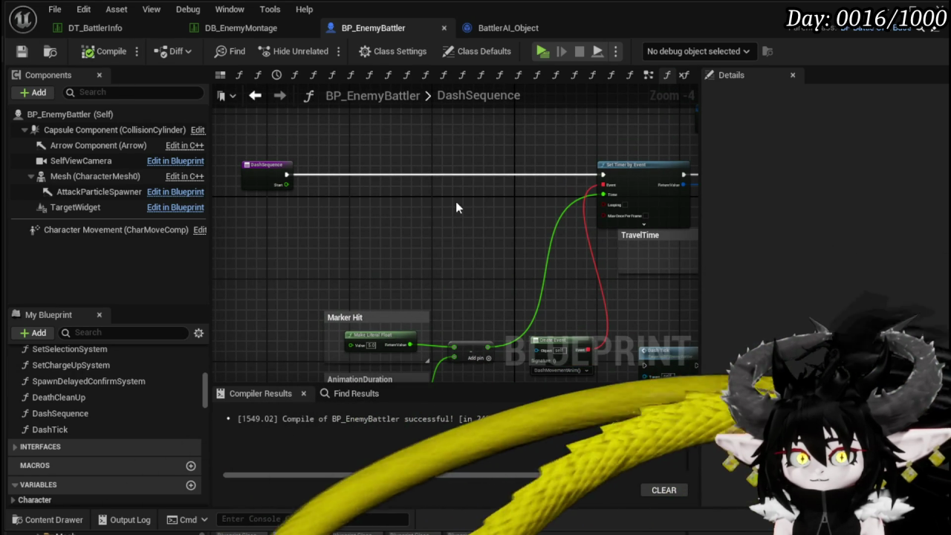
pyautogui.hotkey('alt', 'Left')
pyautogui.scroll(-3, 514, 206)
pyautogui.scroll(3, 480, 301)
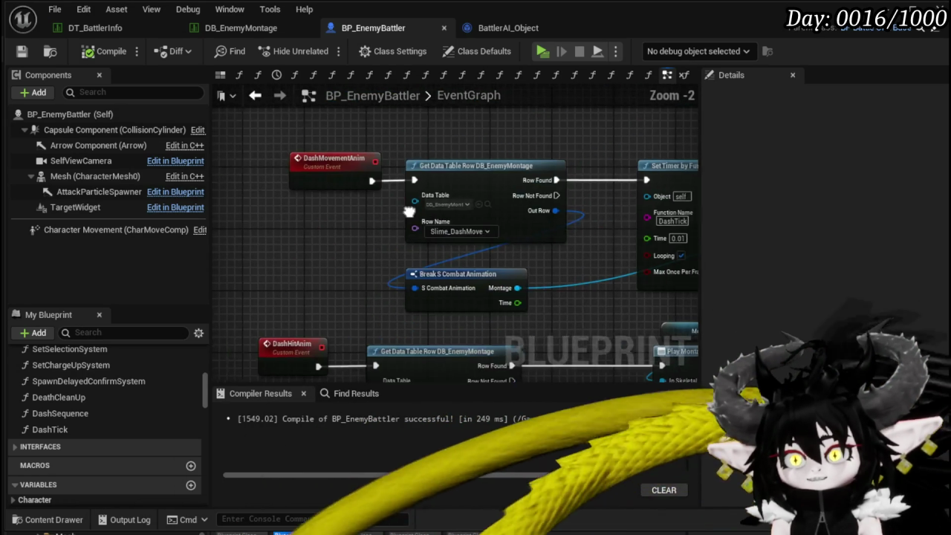
# Add a custom event named DashStartAnim and paste a Play Montage node with a Mesh getter beside it.
pyautogui.rightClick(301, 155)
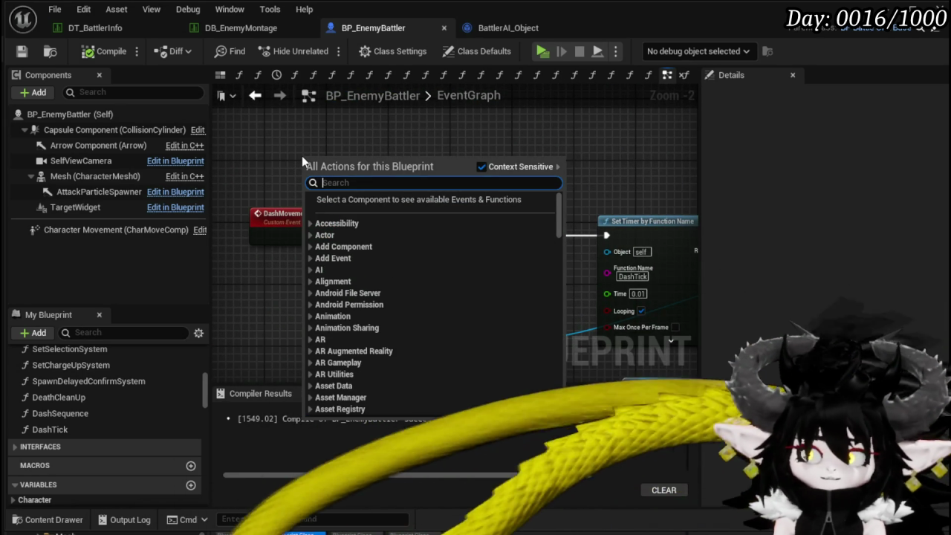
pyautogui.write('c')
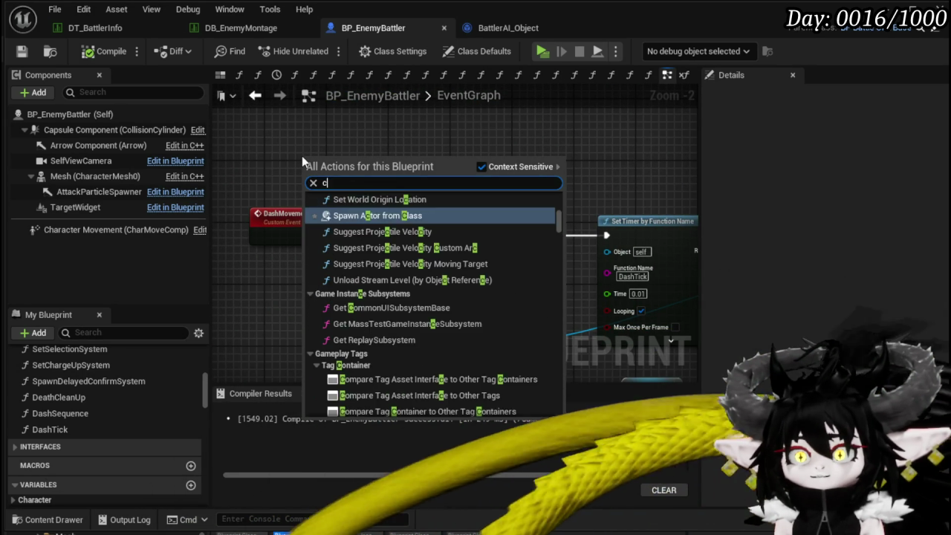
pyautogui.write('ustom')
pyautogui.press('Return')
pyautogui.write('DashStartAnim')
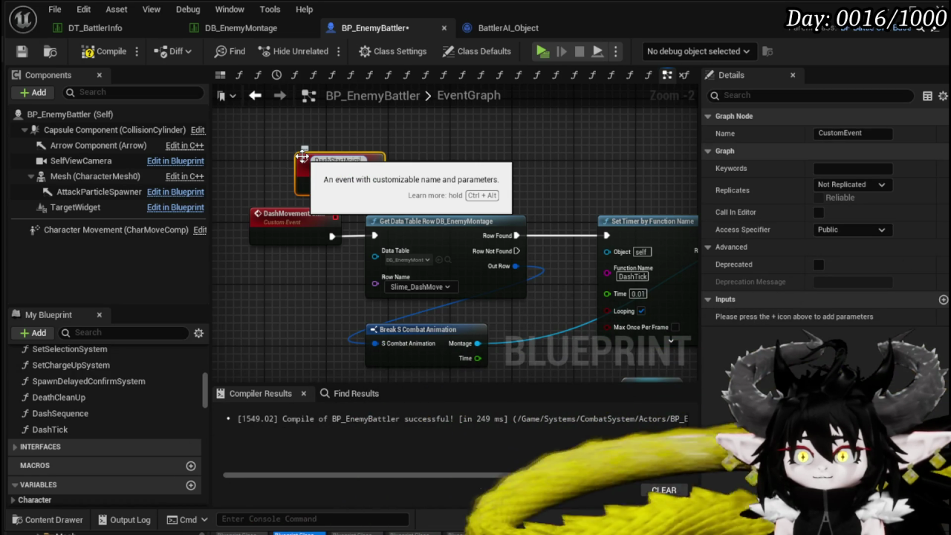
pyautogui.press('Return')
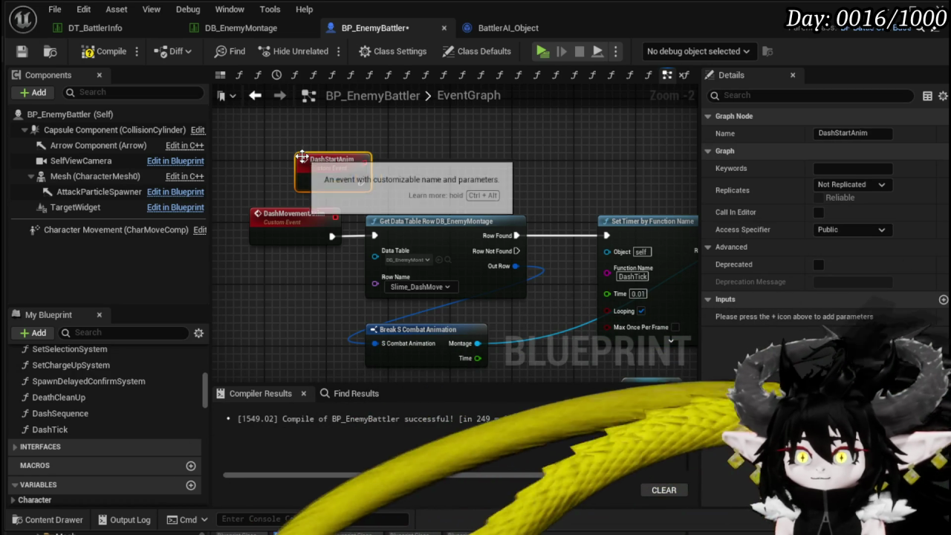
pyautogui.moveTo(355, 159); pyautogui.dragTo(316, 107)
pyautogui.scroll(-2, 469, 184)
pyautogui.moveTo(469, 183)
pyautogui.mouseDown()
pyautogui.moveTo(367, 193)
pyautogui.moveTo(406, 169)
pyautogui.mouseUp()
pyautogui.click(490, 172)
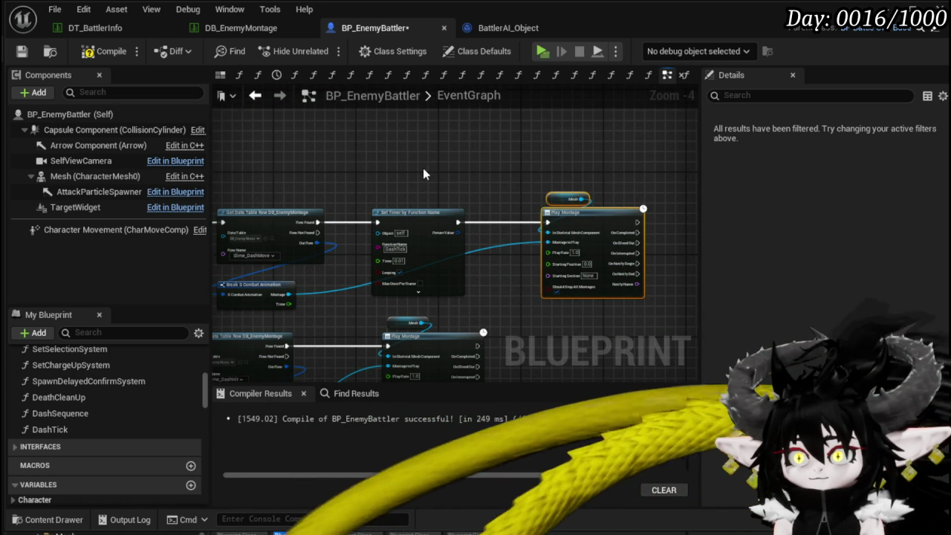
pyautogui.moveTo(490, 151); pyautogui.dragTo(598, 216)
pyautogui.hotkey('ctrl', 'v')
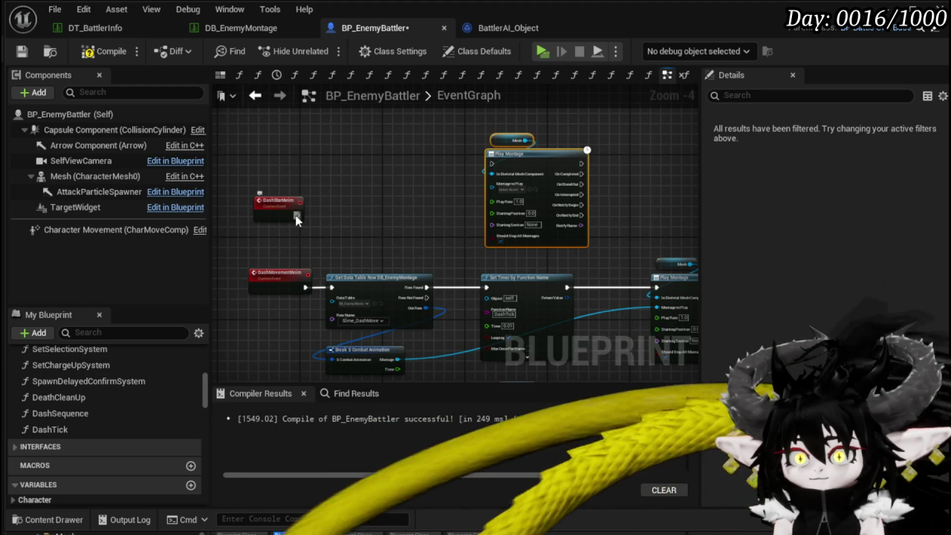
pyautogui.moveTo(284, 200); pyautogui.dragTo(286, 150)
# Copy the Get Data Table Row lookup into DashStartAnim, set Row Name to Slime_DashStart, and feed its montage to Play Montage.
pyautogui.moveTo(363, 258); pyautogui.dragTo(416, 357)
pyautogui.hotkey('ctrl', 'c')
pyautogui.hotkey('ctrl', 'v')
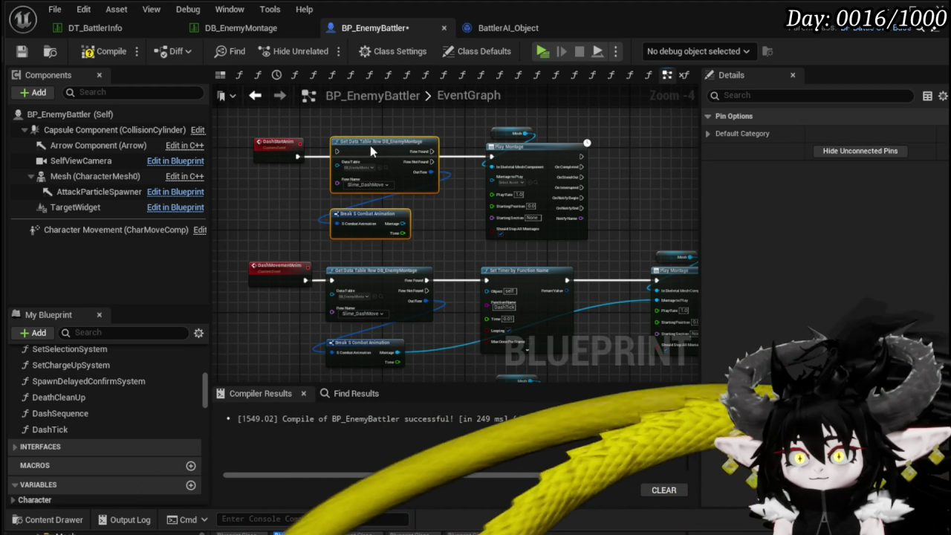
pyautogui.moveTo(296, 156); pyautogui.dragTo(335, 158)
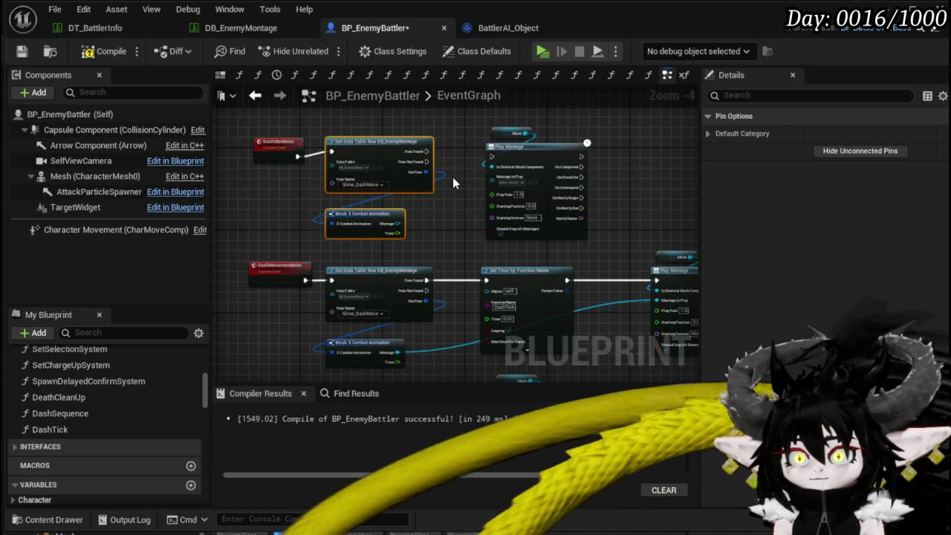
pyautogui.scroll(3, 456, 186)
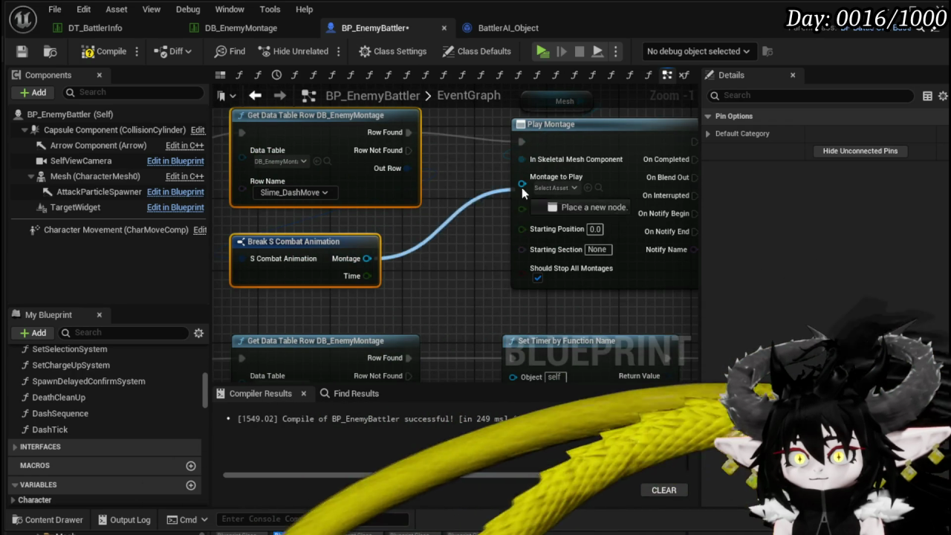
pyautogui.moveTo(543, 207); pyautogui.dragTo(522, 184)
pyautogui.click(294, 193)
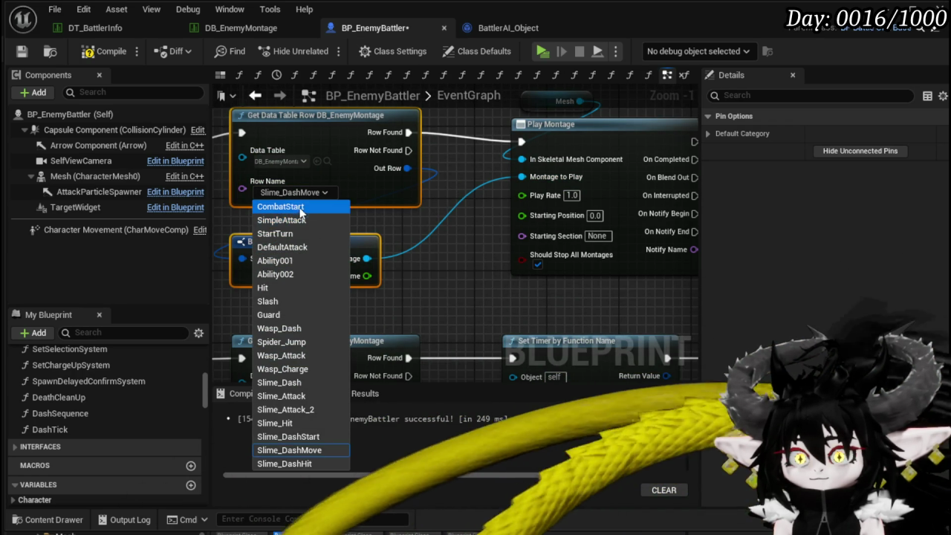
pyautogui.click(309, 436)
pyautogui.moveTo(443, 277); pyautogui.dragTo(476, 293)
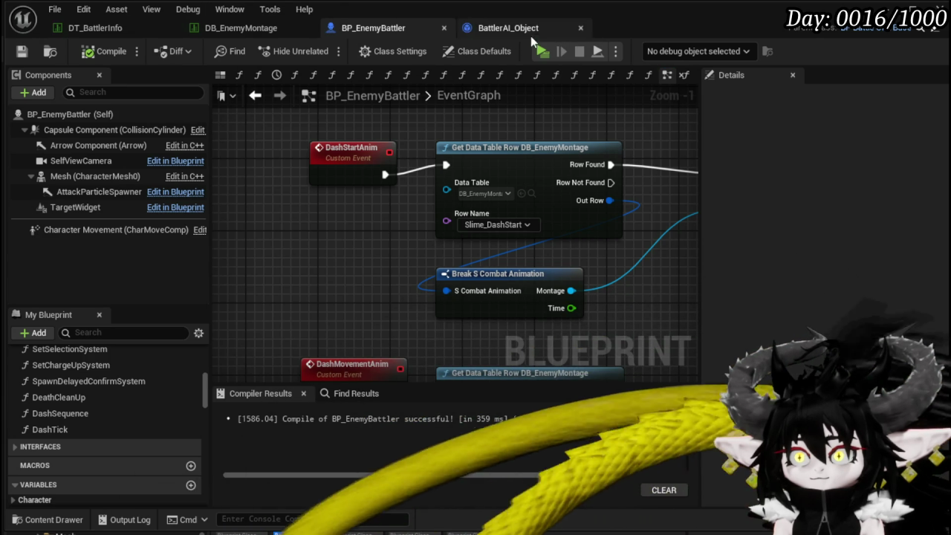
# Save BattlerAI_Object, then insert a Dash Start Anim call at DashSequence's start, before Set Timer by Event.
pyautogui.click(528, 31)
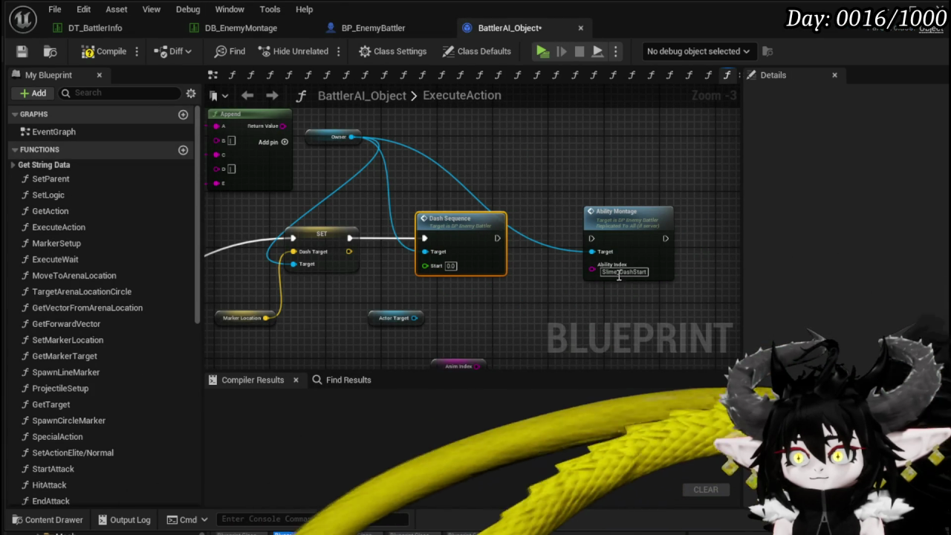
pyautogui.click(18, 52)
pyautogui.doubleClick(439, 222)
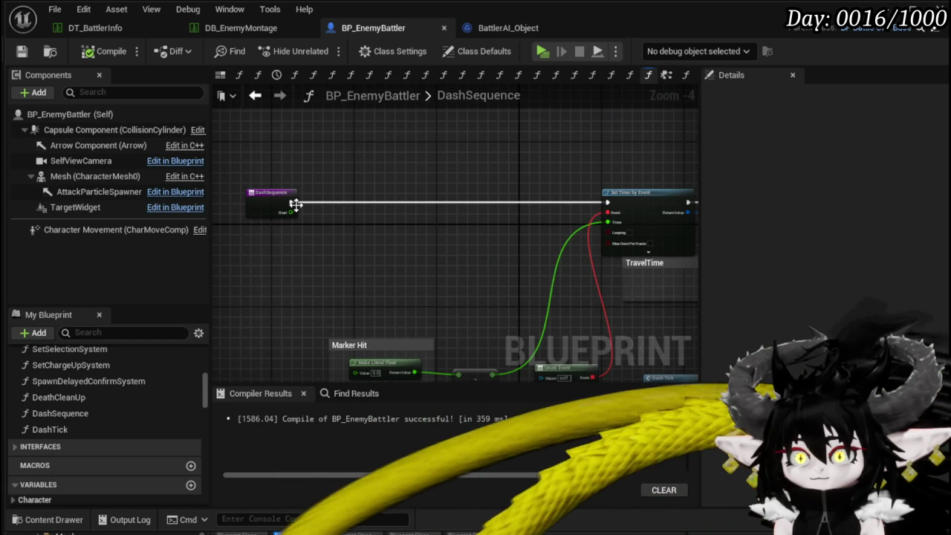
pyautogui.moveTo(381, 210); pyautogui.dragTo(389, 209)
pyautogui.write('Dash')
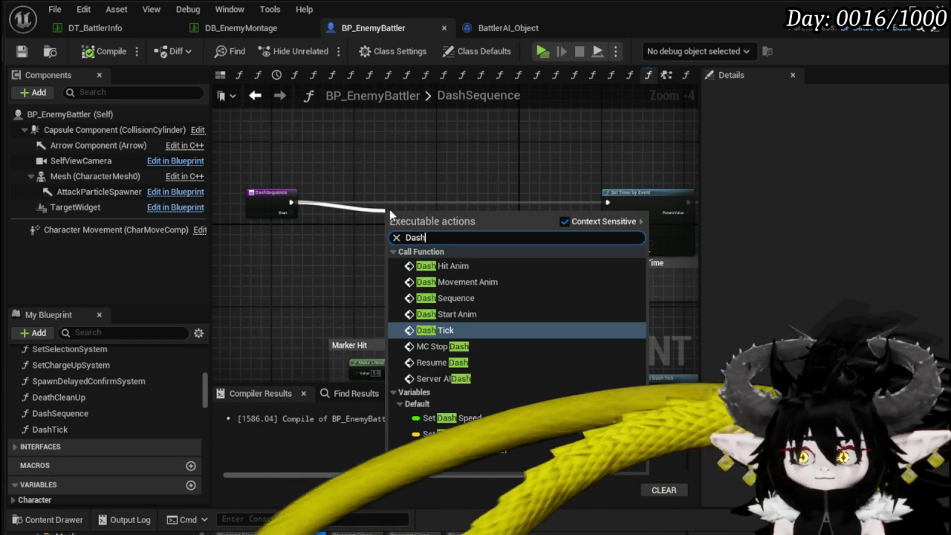
pyautogui.click(461, 314)
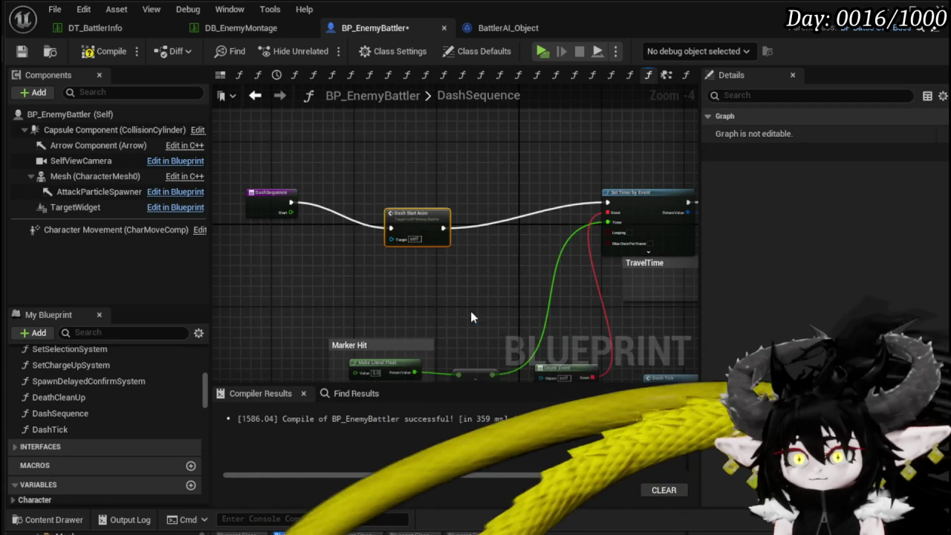
pyautogui.moveTo(419, 215); pyautogui.dragTo(418, 195)
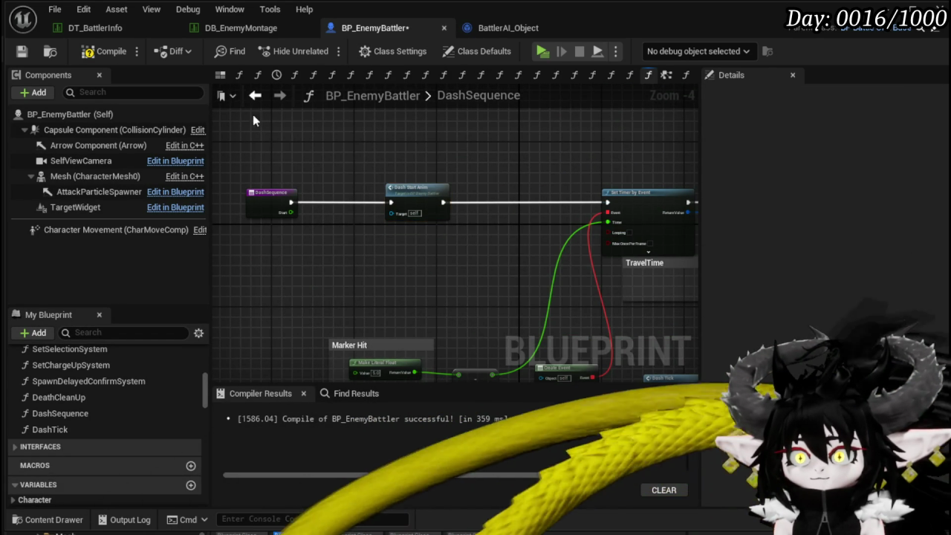
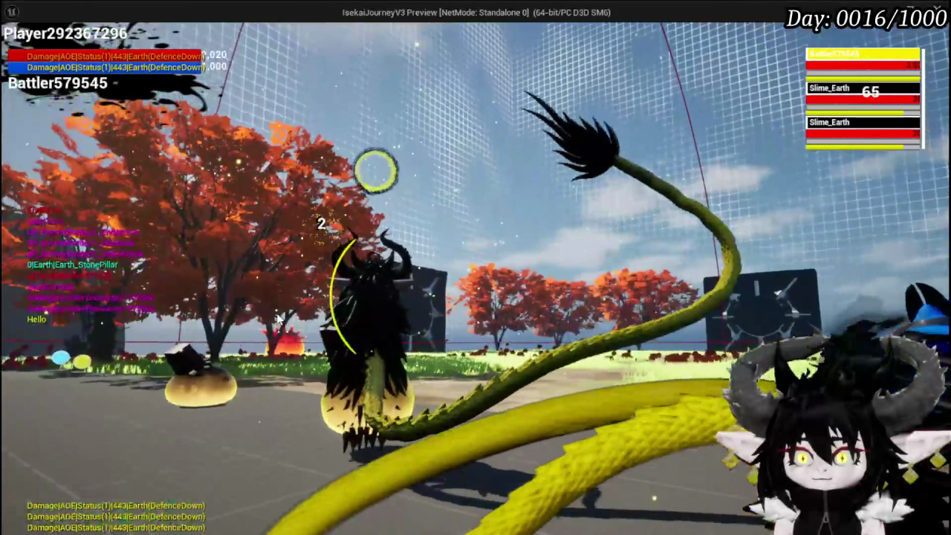
# Stop the play test and return to BP_EnemyBattler's DashSequence graph.
pyautogui.press('Escape')
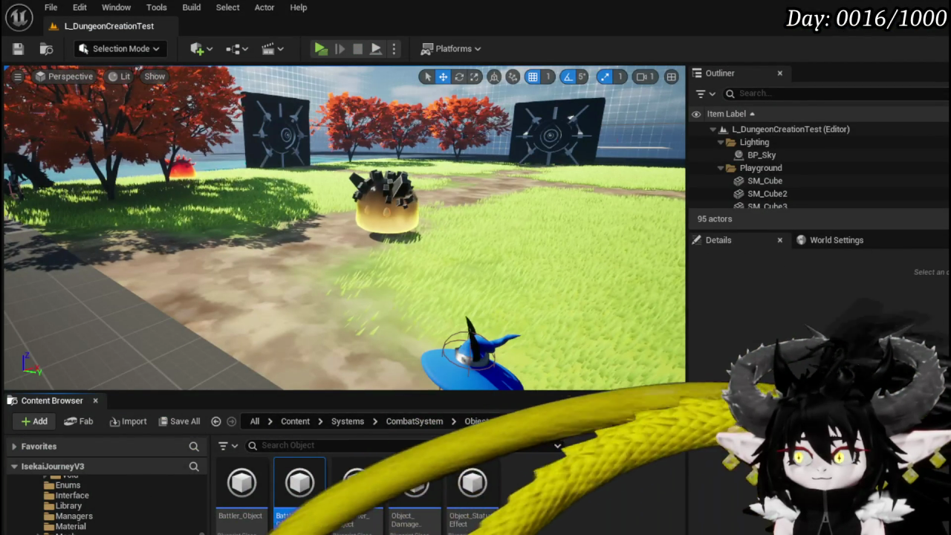
pyautogui.hotkey('alt', 'Tab')
pyautogui.moveTo(471, 281)
pyautogui.mouseDown()
pyautogui.moveTo(436, 190)
pyautogui.moveTo(335, 240)
pyautogui.moveTo(384, 242)
pyautogui.moveTo(376, 179)
pyautogui.mouseUp()
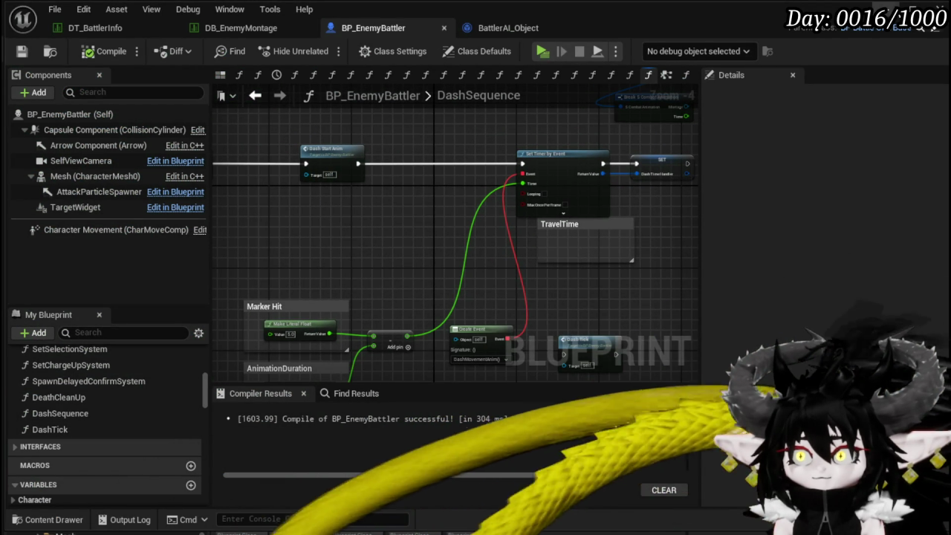
# Select the Slime_DashMove row in DB_EnemyMontage and browse to its montage asset.
pyautogui.click(241, 30)
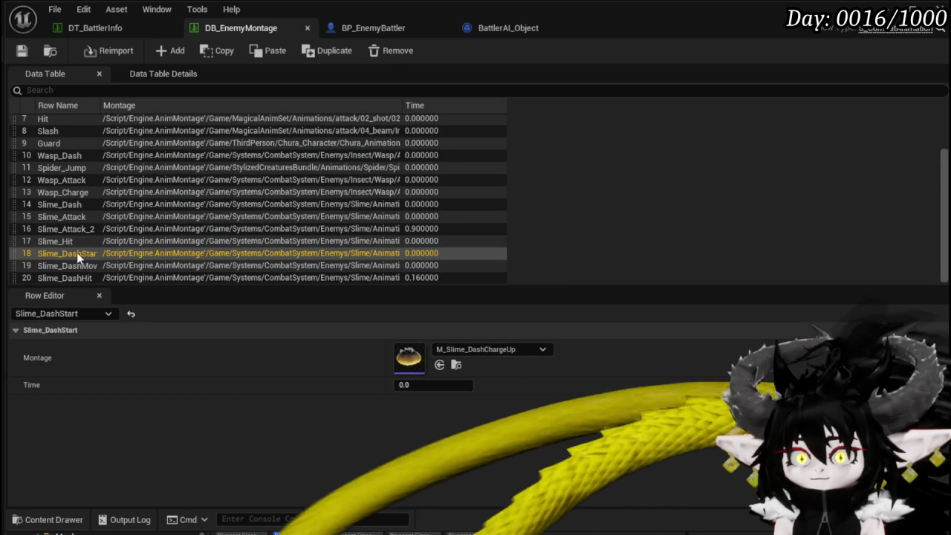
pyautogui.click(82, 263)
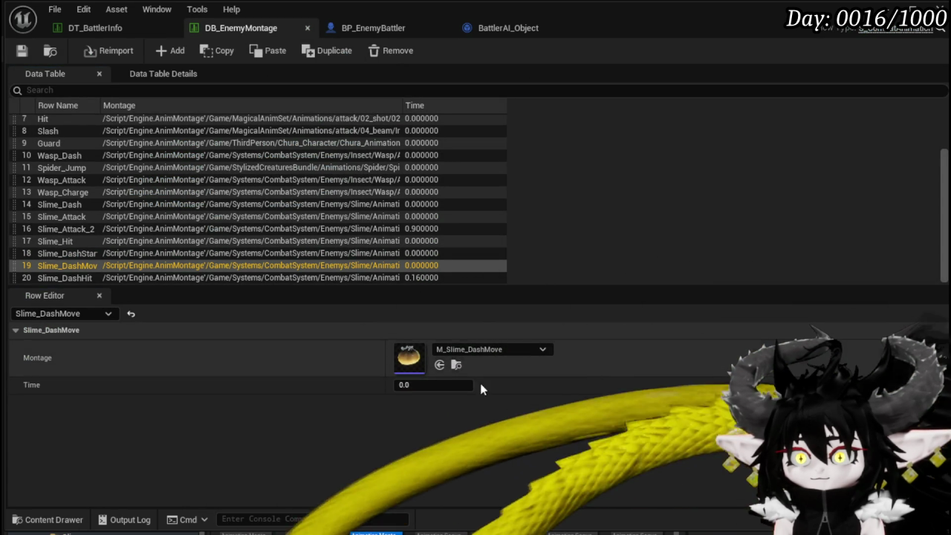
pyautogui.click(457, 365)
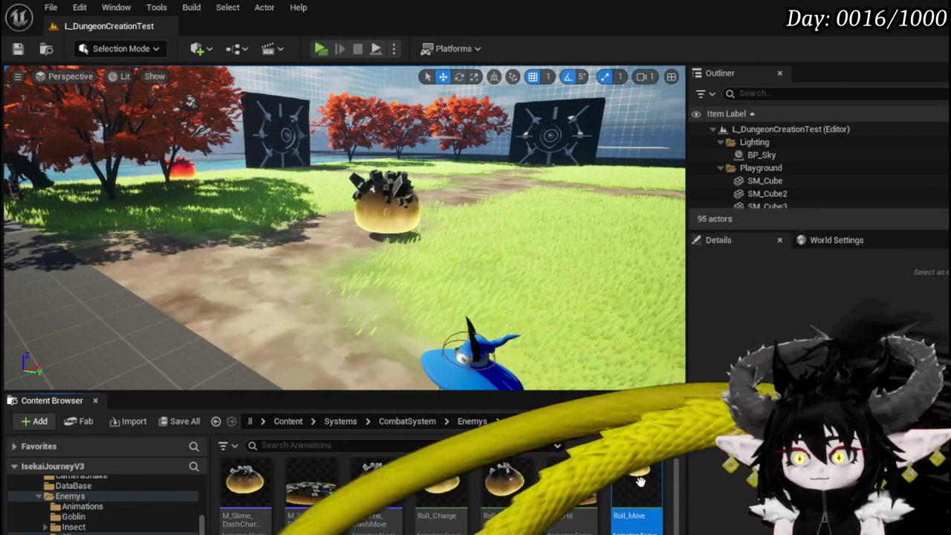
# Toggle Roll_Move's Enable Root Motion on then off, save the animation and close it.
pyautogui.doubleClick(655, 484)
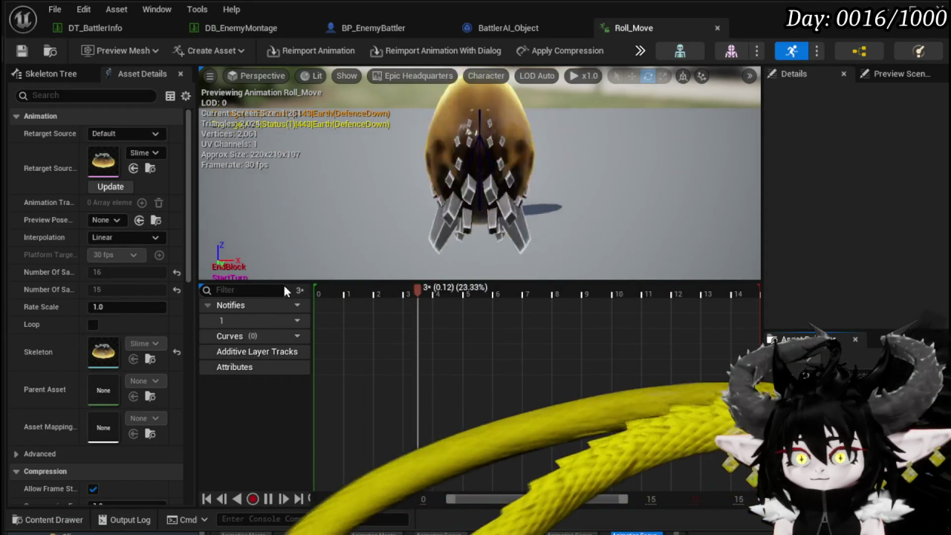
pyautogui.scroll(-3, 112, 316)
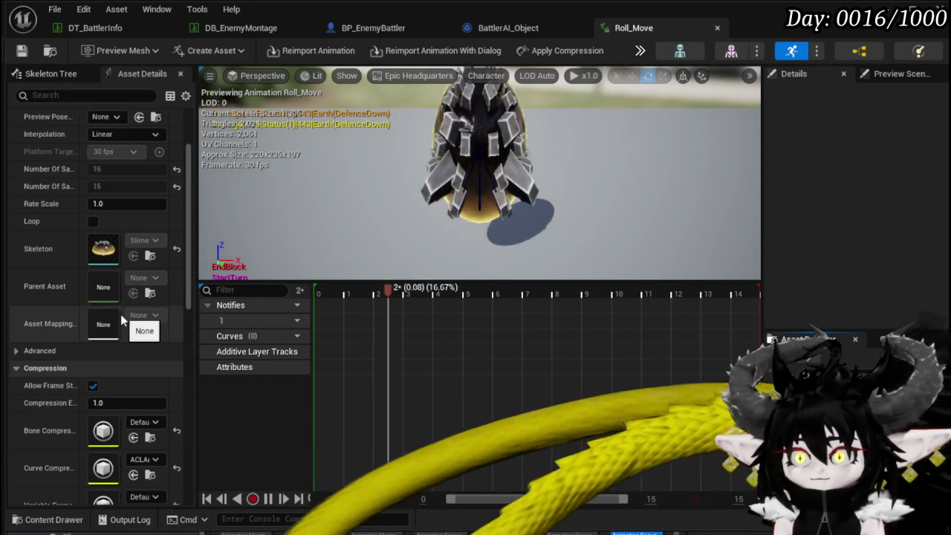
pyautogui.scroll(-4, 122, 319)
pyautogui.scroll(-3, 112, 387)
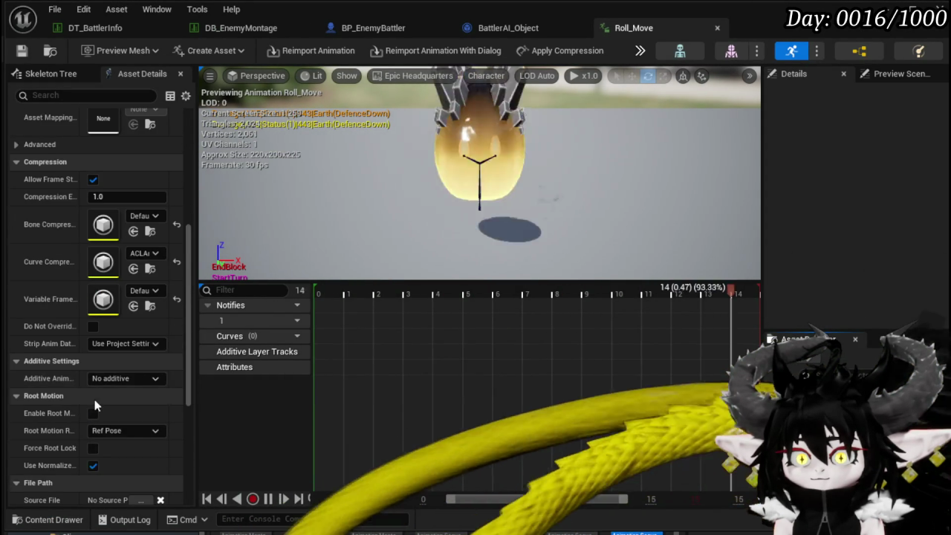
pyautogui.click(92, 413)
pyautogui.click(92, 413)
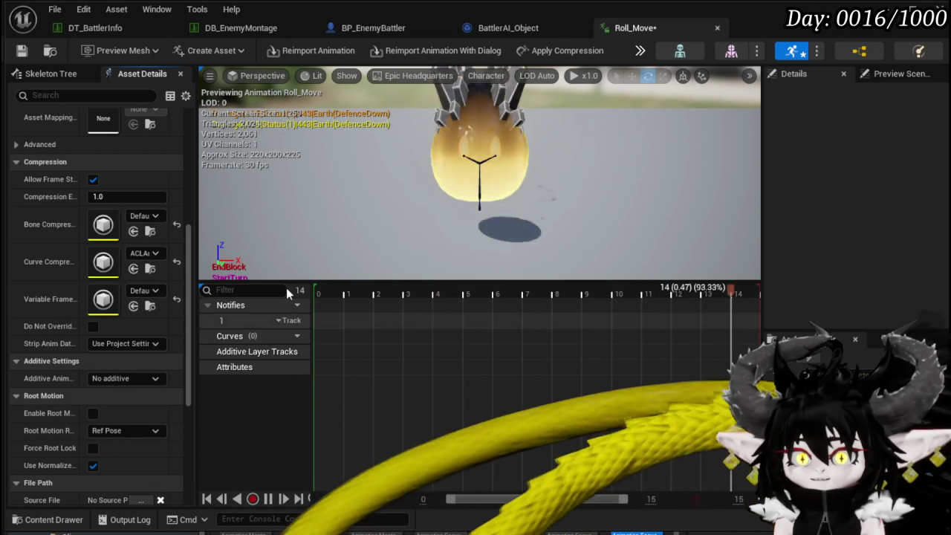
pyautogui.hotkey('ctrl', 's')
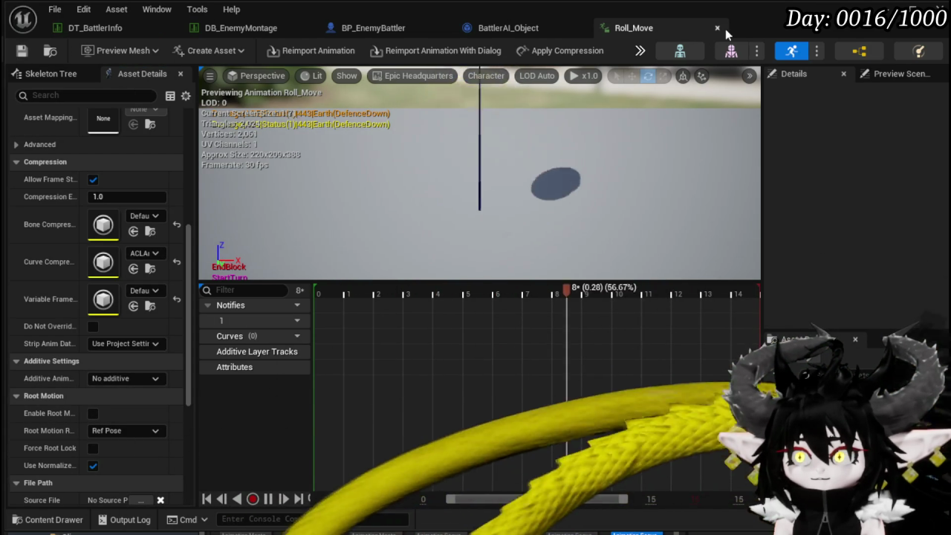
pyautogui.click(717, 27)
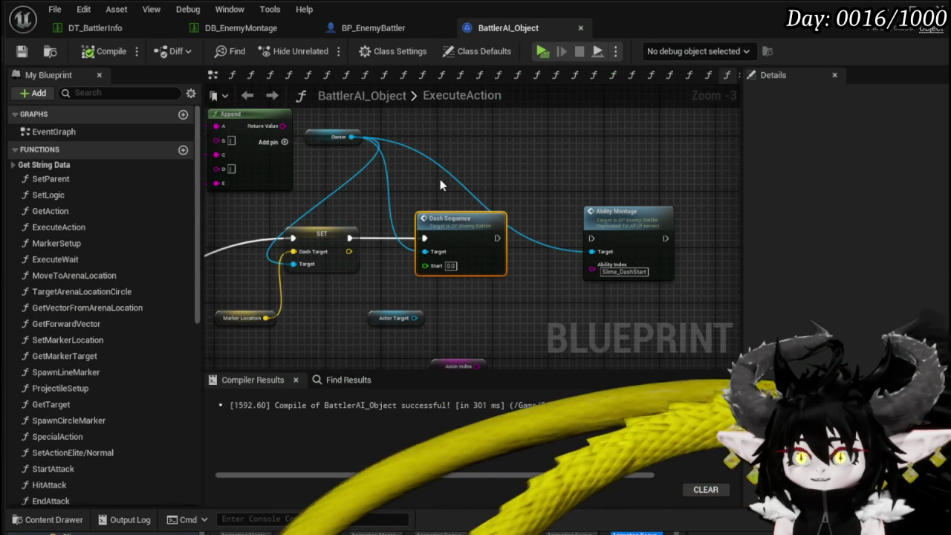
# Zoom out in the BattlerAI_Object graph and switch to the DT_BattlerInfo data table.
pyautogui.scroll(-4, 601, 180)
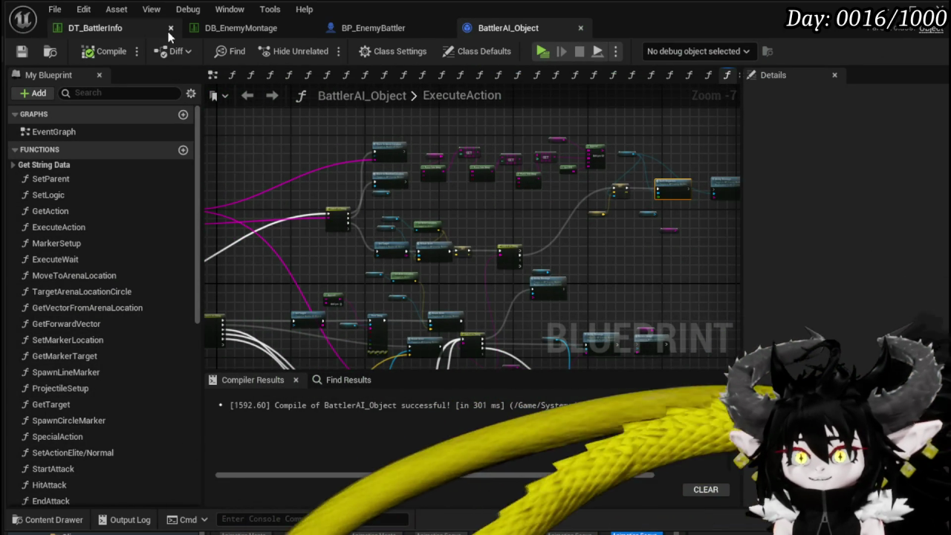
pyautogui.click(125, 32)
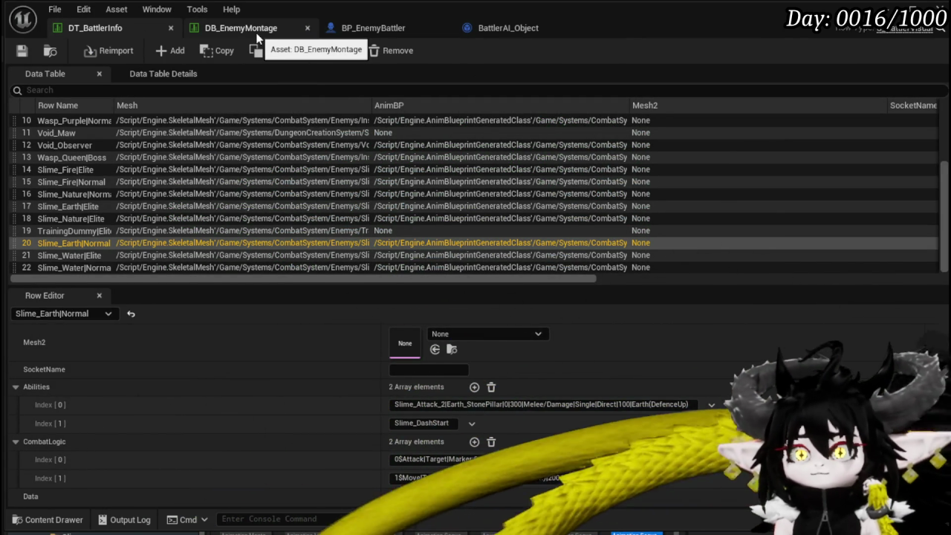
# Re-commit Slime_Earth|Normal's Abilities Index[1] as Slime_DashStart, then return to BattlerAI_Object.
pyautogui.click(257, 34)
pyautogui.click(108, 29)
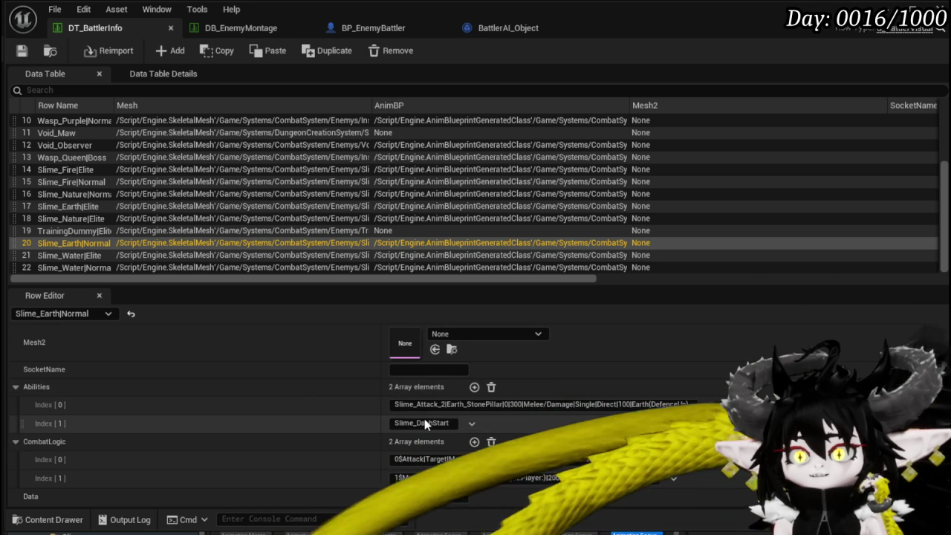
pyautogui.click(451, 422)
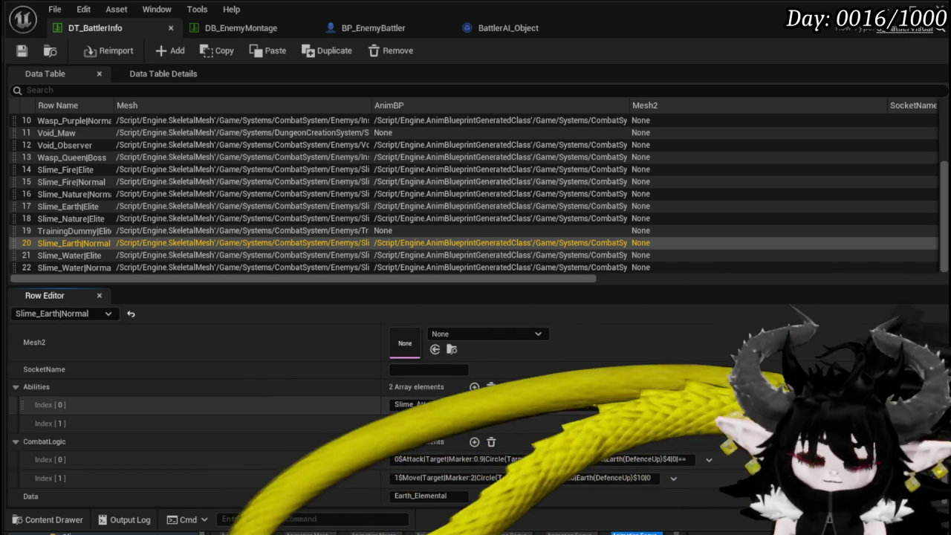
pyautogui.press('Return')
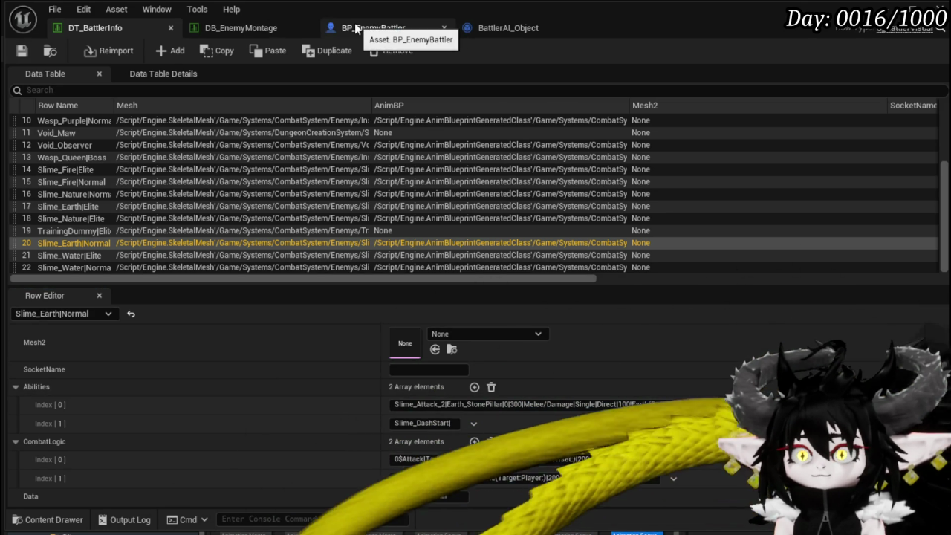
pyautogui.click(505, 28)
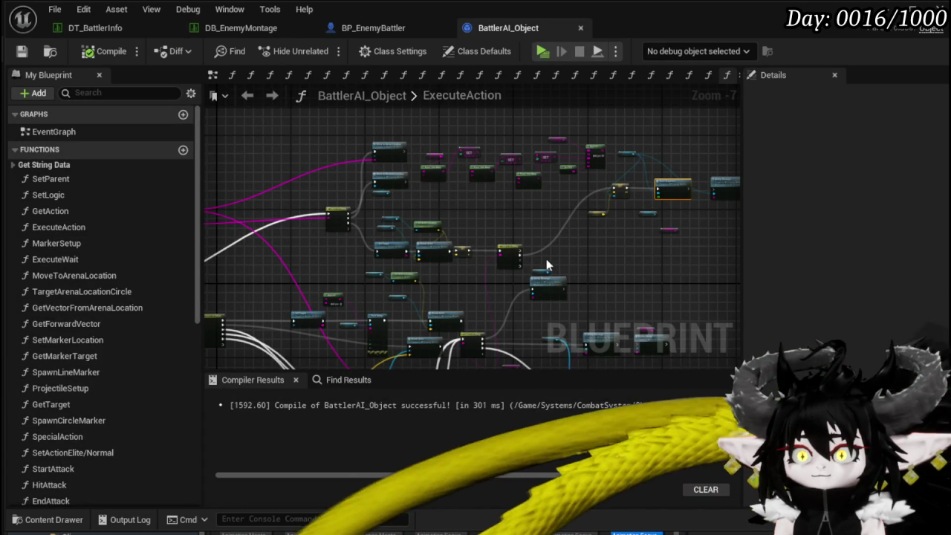
# Chain Dash Sequence's execution output into the Ability Montage call in ExecuteAction.
pyautogui.scroll(-3, 490, 153)
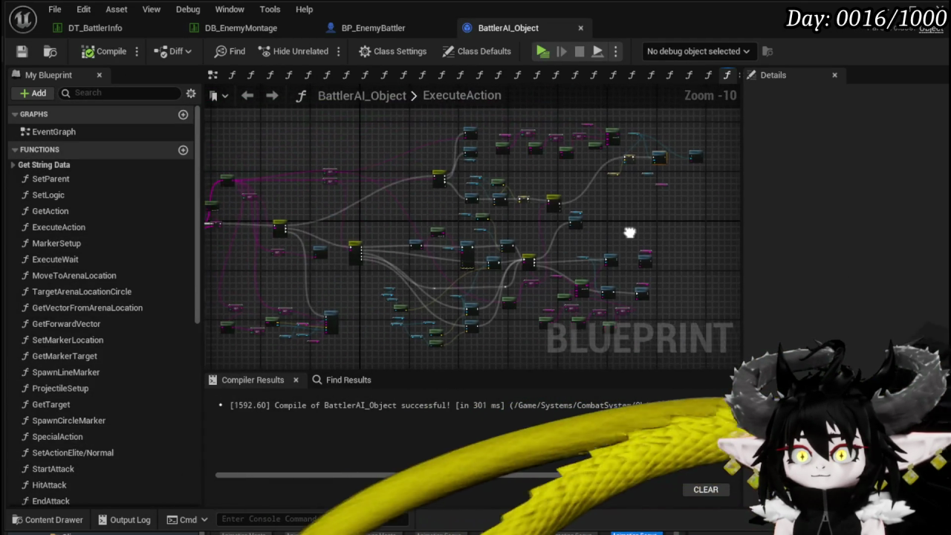
pyautogui.scroll(9, 546, 260)
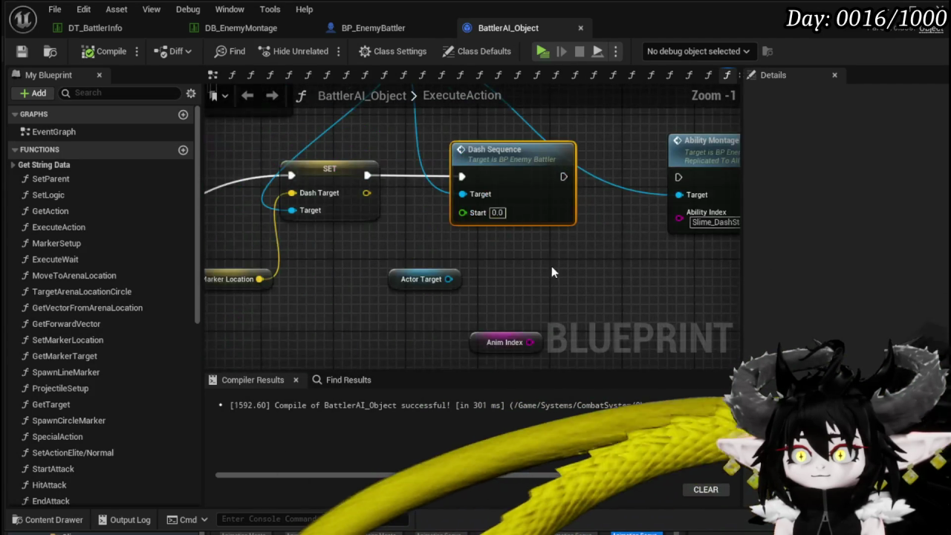
pyautogui.moveTo(552, 273); pyautogui.dragTo(370, 289)
pyautogui.moveTo(477, 199); pyautogui.dragTo(496, 199)
pyautogui.moveTo(397, 265); pyautogui.dragTo(395, 267)
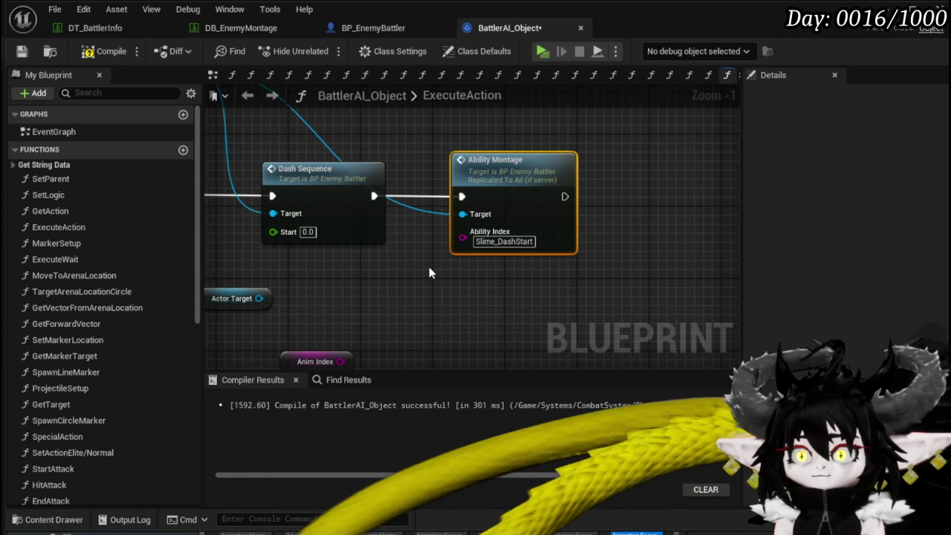
pyautogui.scroll(-1, 429, 273)
pyautogui.moveTo(457, 247)
pyautogui.mouseDown()
pyautogui.moveTo(601, 338)
pyautogui.moveTo(536, 272)
pyautogui.mouseUp()
# Inspect BP_EnemyBattler's AbilityMontage event, selecting the Parse Into Array and Ability Montage Data nodes.
pyautogui.doubleClick(606, 217)
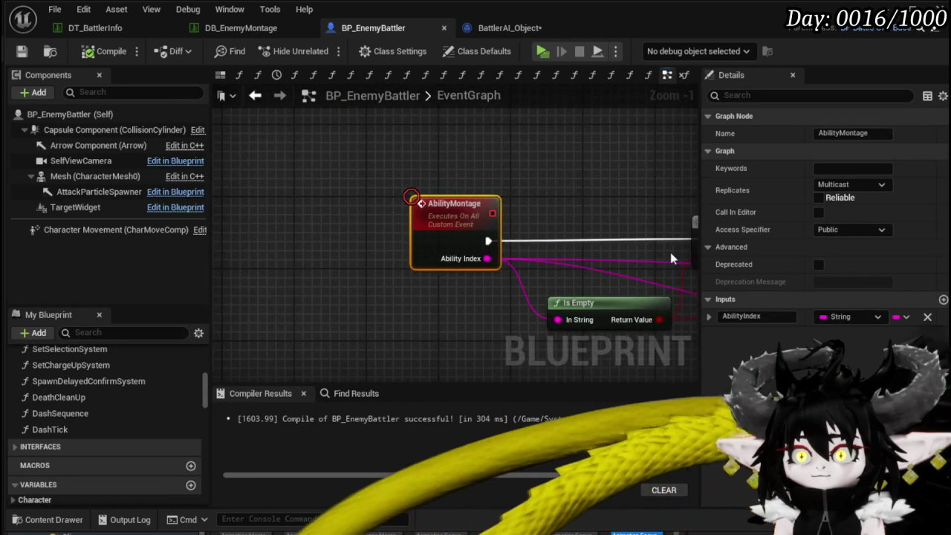
pyautogui.scroll(-4, 286, 202)
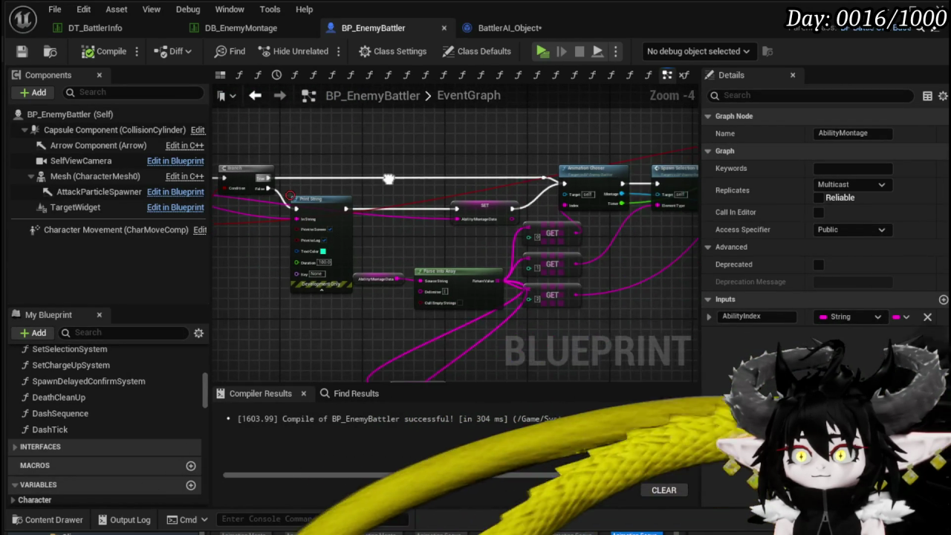
pyautogui.scroll(4, 524, 208)
pyautogui.scroll(-3, 519, 204)
pyautogui.moveTo(321, 186); pyautogui.dragTo(488, 164)
pyautogui.scroll(1, 488, 164)
pyautogui.scroll(-2, 488, 163)
pyautogui.moveTo(669, 186)
pyautogui.mouseDown()
pyautogui.moveTo(582, 190)
pyautogui.moveTo(481, 171)
pyautogui.mouseUp()
pyautogui.moveTo(430, 251); pyautogui.dragTo(365, 336)
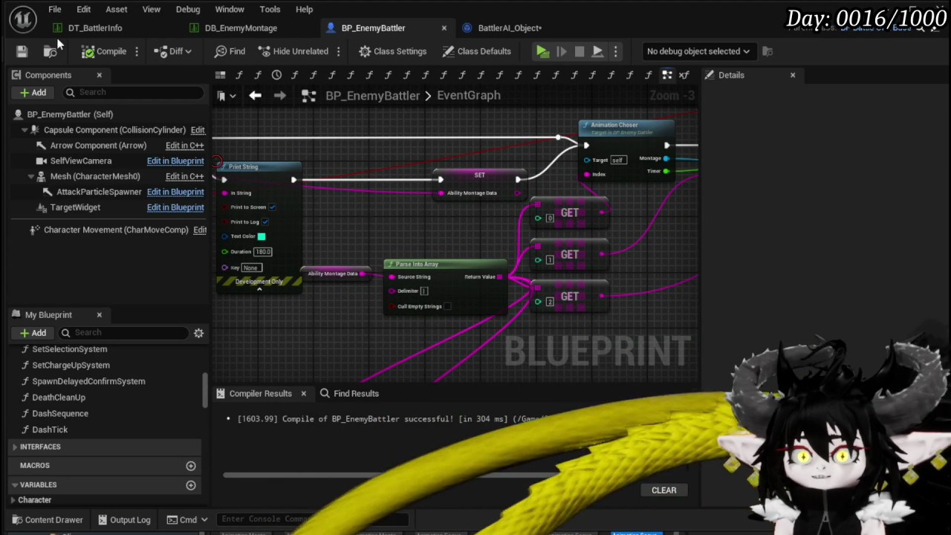
pyautogui.click(492, 27)
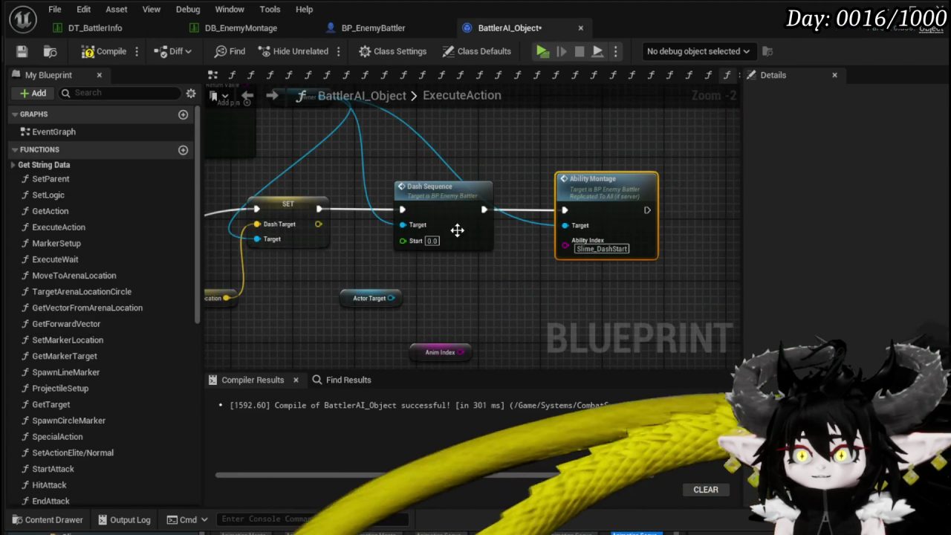
# Wire Append's Return Value into Ability Montage's Ability Index and move the Owner node below Append.
pyautogui.moveTo(518, 284); pyautogui.dragTo(658, 325)
pyautogui.scroll(-1, 658, 325)
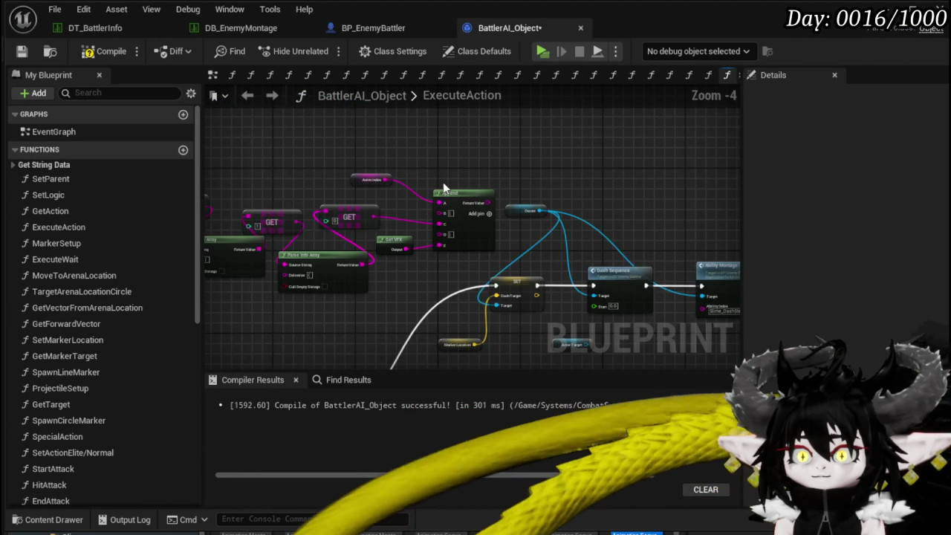
pyautogui.moveTo(433, 183); pyautogui.dragTo(419, 130)
pyautogui.moveTo(362, 143)
pyautogui.mouseDown()
pyautogui.moveTo(578, 251)
pyautogui.moveTo(547, 286)
pyautogui.moveTo(453, 233)
pyautogui.mouseUp()
pyautogui.scroll(4, 452, 233)
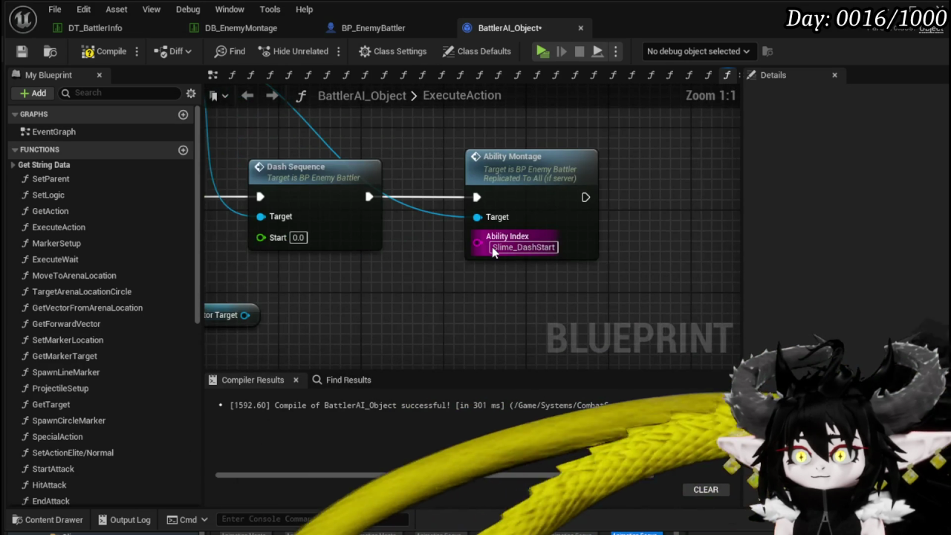
pyautogui.scroll(-2, 442, 300)
pyautogui.moveTo(297, 163); pyautogui.dragTo(382, 199)
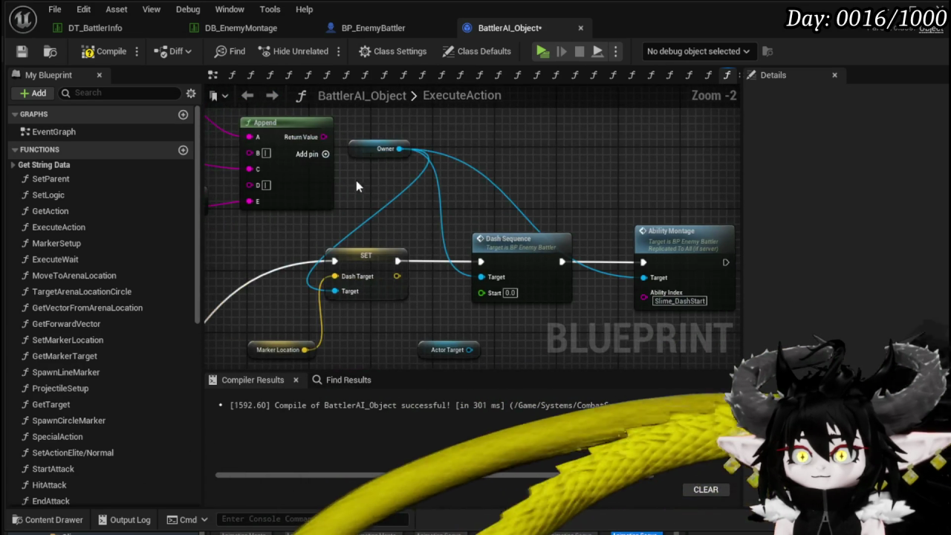
pyautogui.moveTo(323, 137)
pyautogui.mouseDown()
pyautogui.moveTo(672, 322)
pyautogui.moveTo(643, 297)
pyautogui.mouseUp()
pyautogui.moveTo(403, 202); pyautogui.dragTo(605, 306)
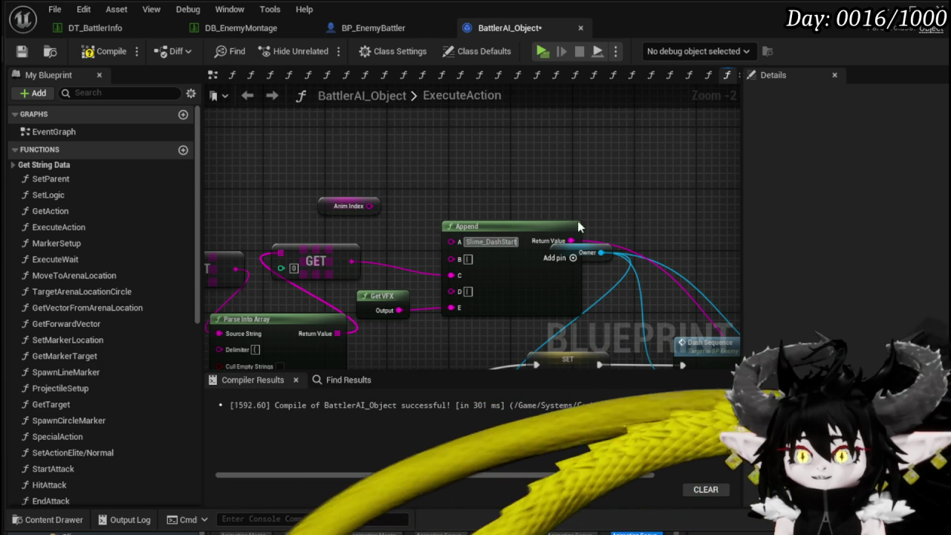
pyautogui.moveTo(546, 217); pyautogui.dragTo(365, 200)
pyautogui.moveTo(409, 240)
pyautogui.mouseDown()
pyautogui.moveTo(393, 332)
pyautogui.moveTo(338, 340)
pyautogui.mouseUp()
pyautogui.click(458, 272)
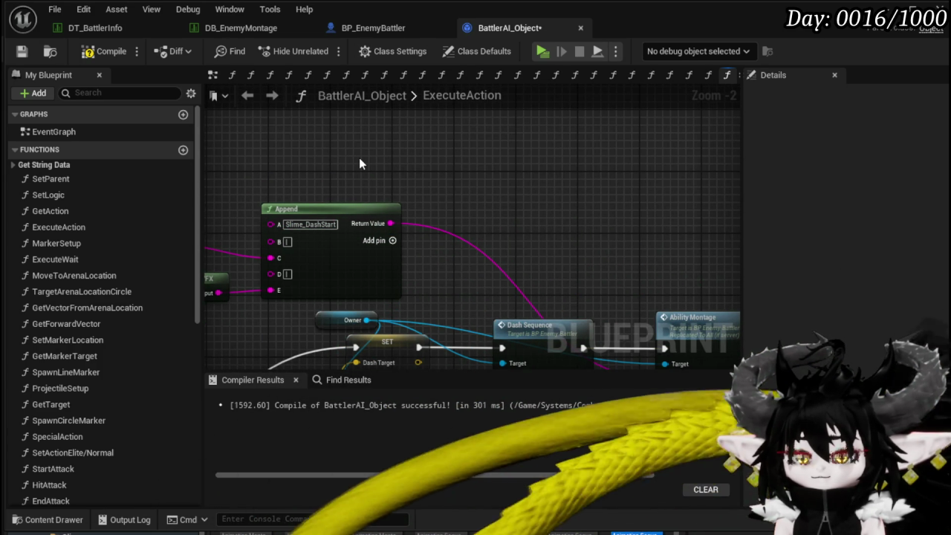
# Replace Append's Slime_DashStart text with the Anim Index input, then compile and save BattlerAI_Object.
pyautogui.click(310, 224)
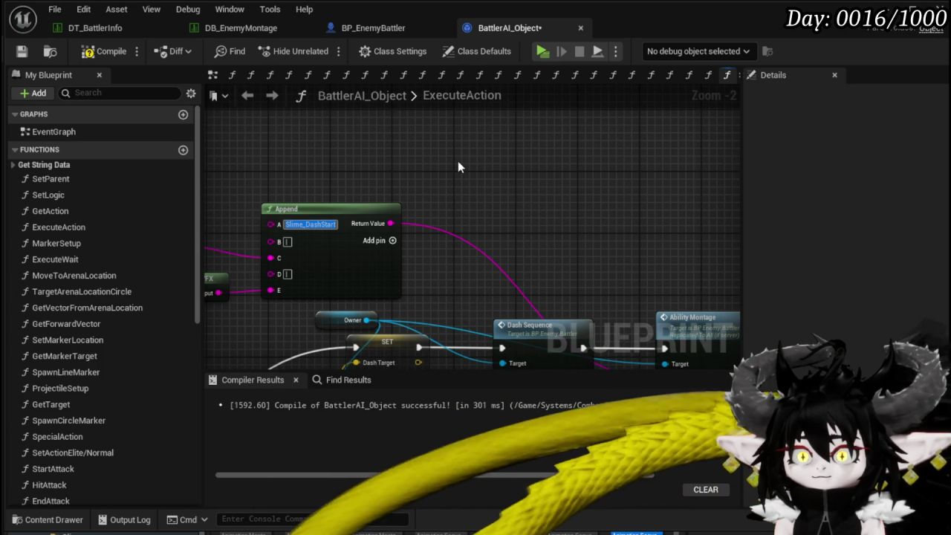
pyautogui.press('BackSpace')
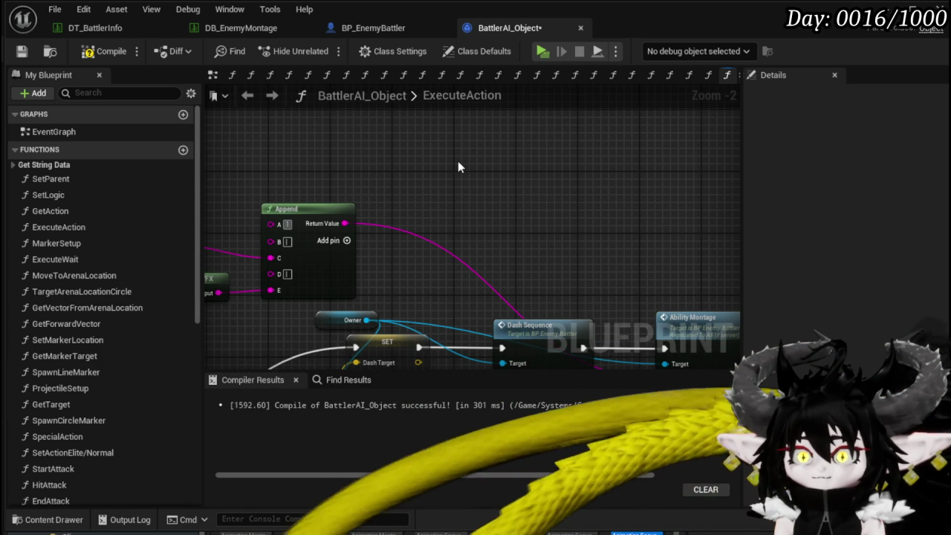
pyautogui.moveTo(359, 205); pyautogui.dragTo(450, 252)
pyautogui.scroll(-2, 449, 193)
pyautogui.click(108, 51)
pyautogui.click(22, 52)
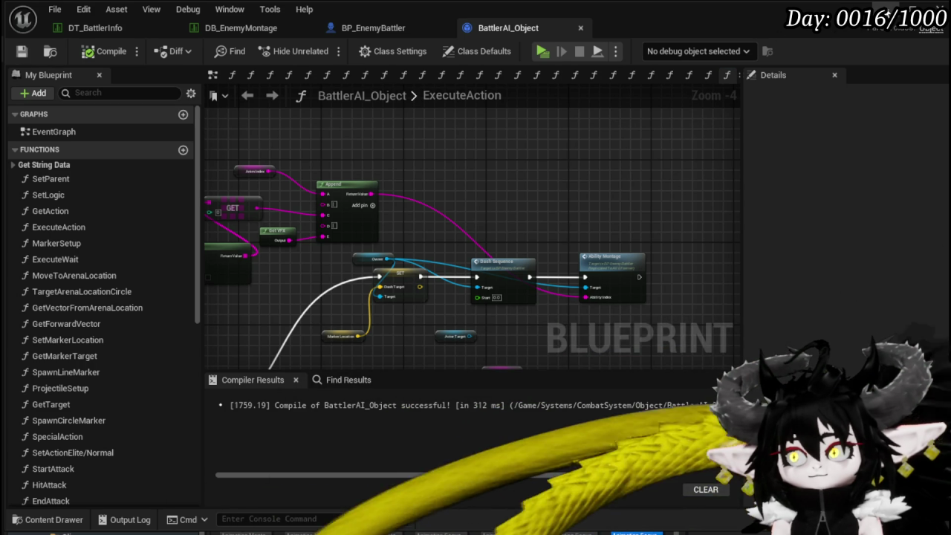
pyautogui.click(242, 27)
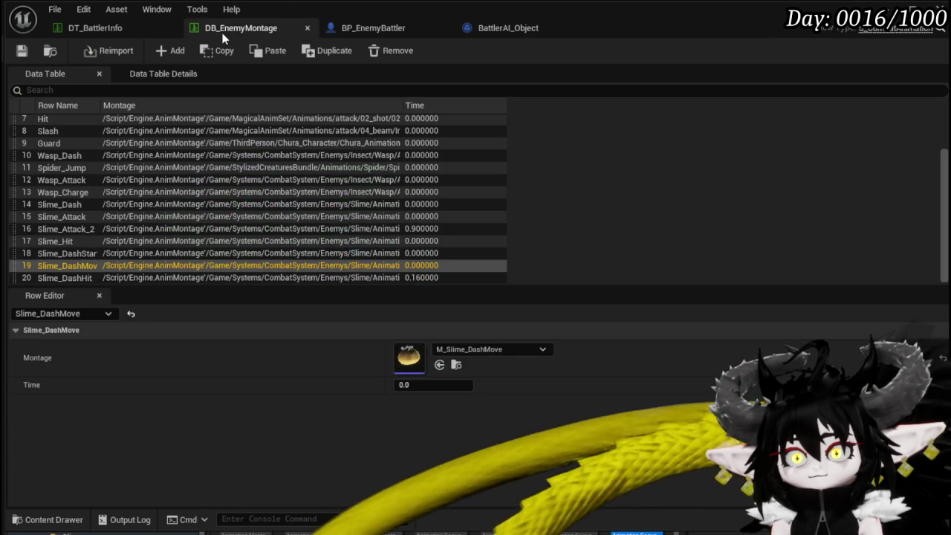
# Set Slime_Earth|Normal's CombatLogic Index[1] to 5 and launch a standalone play test.
pyautogui.click(98, 30)
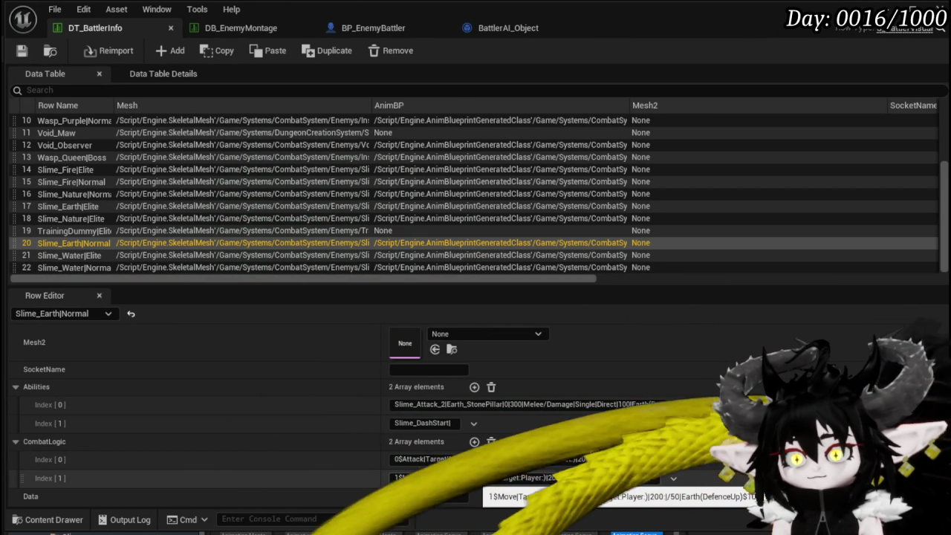
pyautogui.write('5')
pyautogui.press('Return')
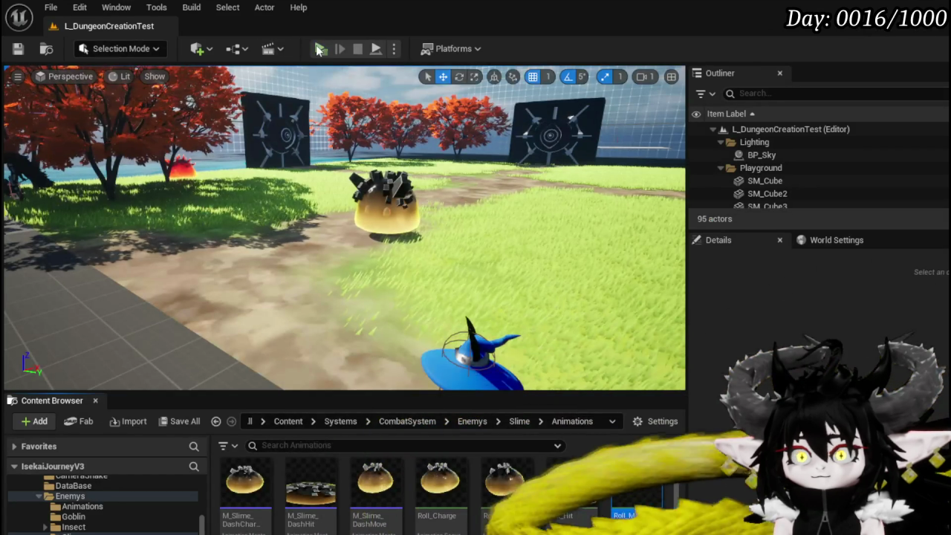
pyautogui.click(320, 49)
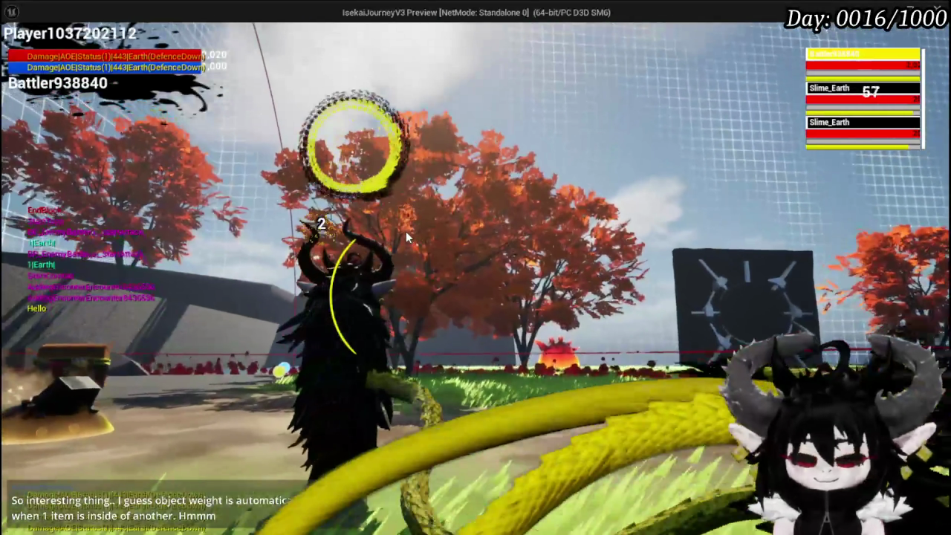
# Stop the slime-fight play test and orbit the viewport camera around the slime.
pyautogui.press('Escape')
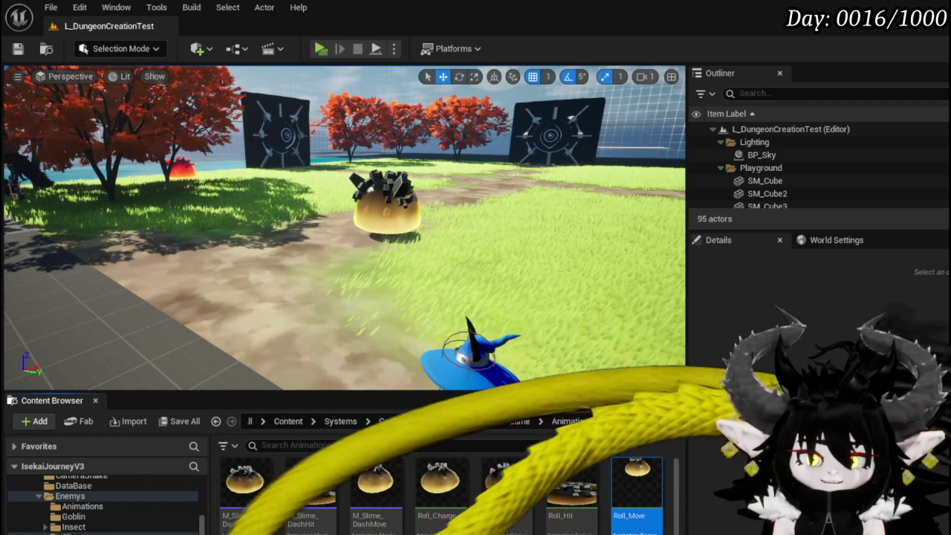
pyautogui.moveTo(369, 184); pyautogui.dragTo(342, 201)
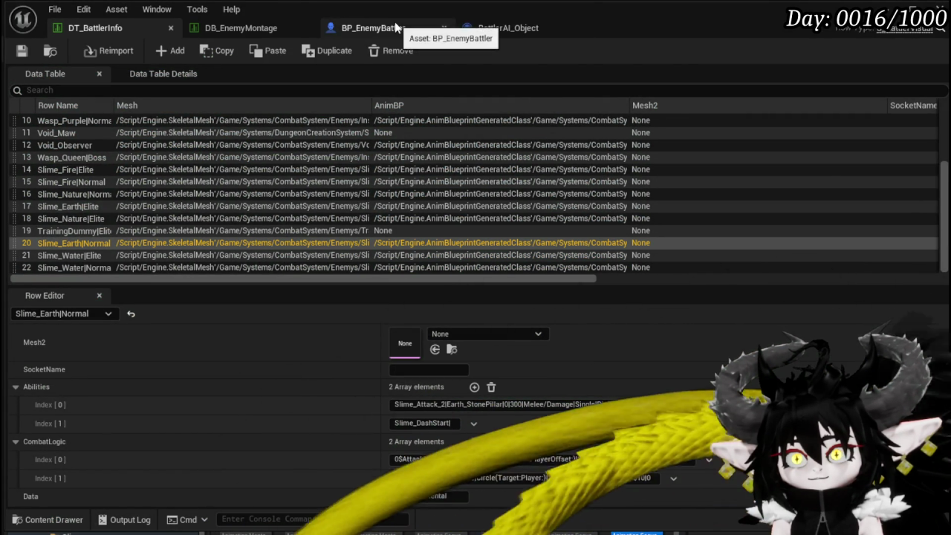
# In BP_EnemyBattler's event graph, add a Switch on Name node fed by Notify Name.
pyautogui.click(395, 27)
pyautogui.click(487, 28)
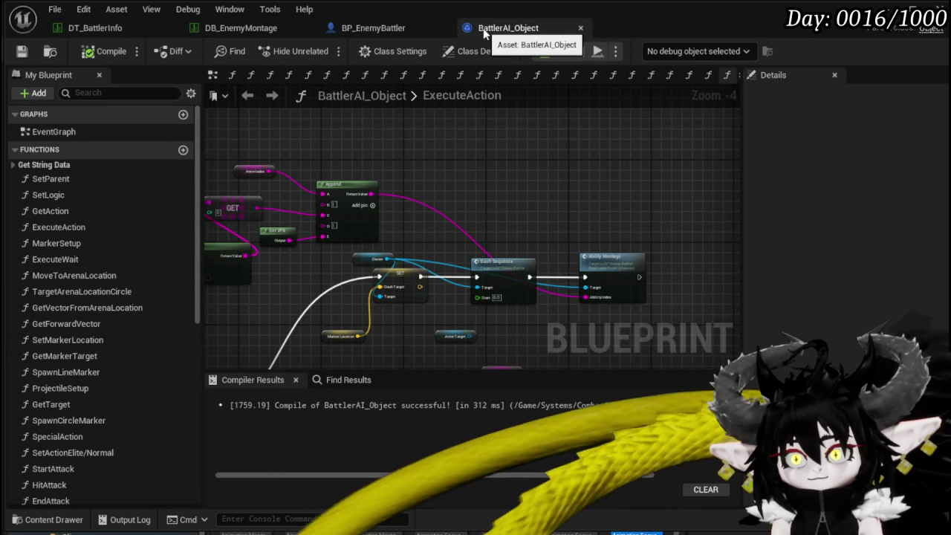
pyautogui.click(378, 33)
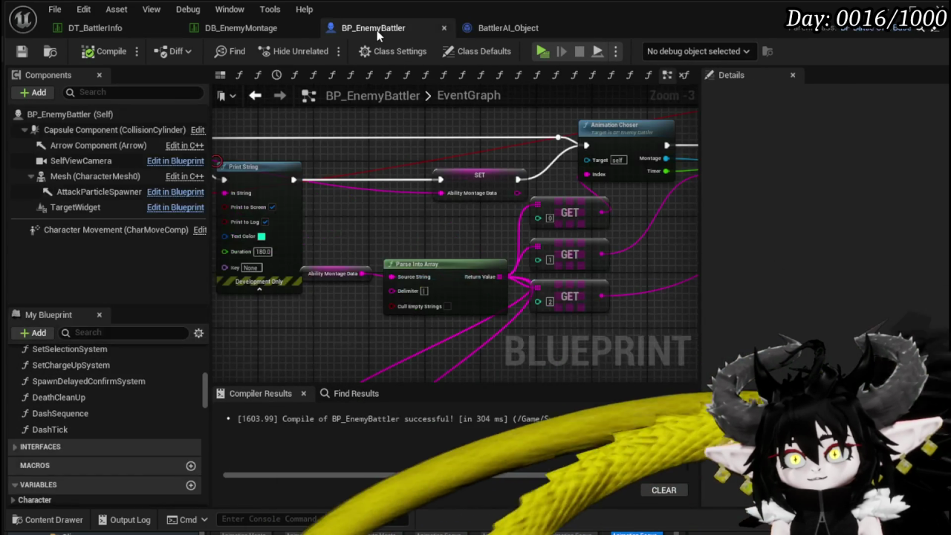
pyautogui.scroll(-2, 398, 218)
pyautogui.scroll(3, 321, 230)
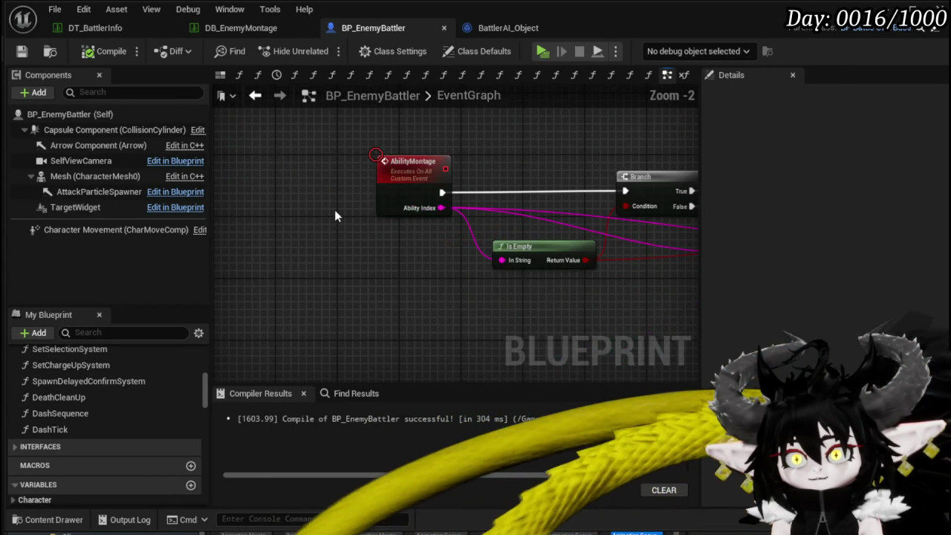
pyautogui.scroll(-9, 379, 171)
pyautogui.scroll(9, 403, 218)
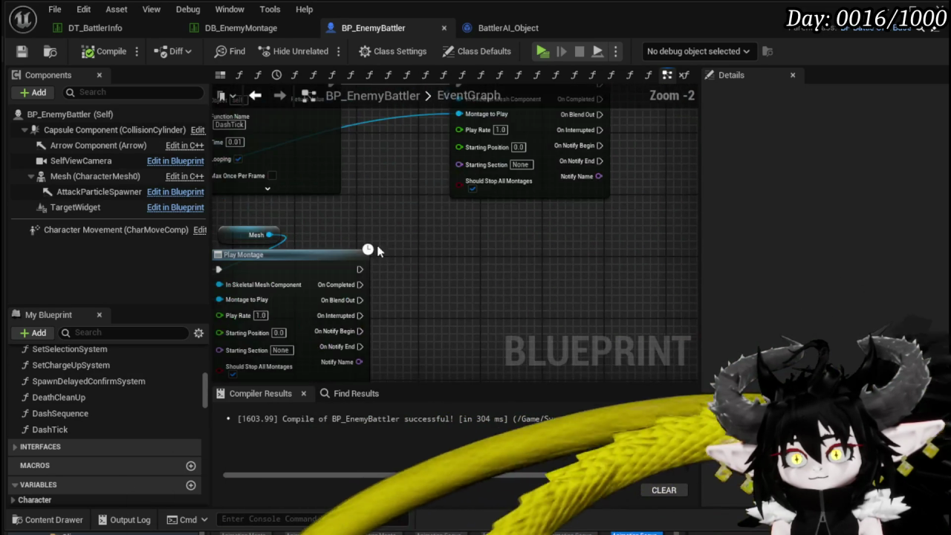
pyautogui.moveTo(364, 275); pyautogui.dragTo(449, 279)
pyautogui.write('Switch')
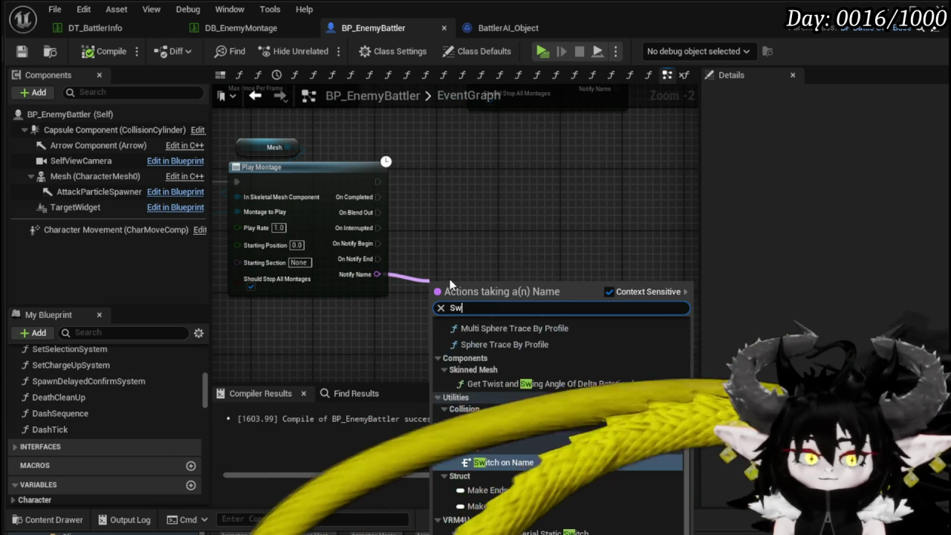
pyautogui.press('Return')
# Trigger the switch from On Notify Begin and add a case named End.
pyautogui.moveTo(438, 298)
pyautogui.mouseDown()
pyautogui.moveTo(406, 178)
pyautogui.moveTo(377, 181)
pyautogui.mouseUp()
pyautogui.moveTo(377, 243); pyautogui.dragTo(436, 298)
pyautogui.click(501, 322)
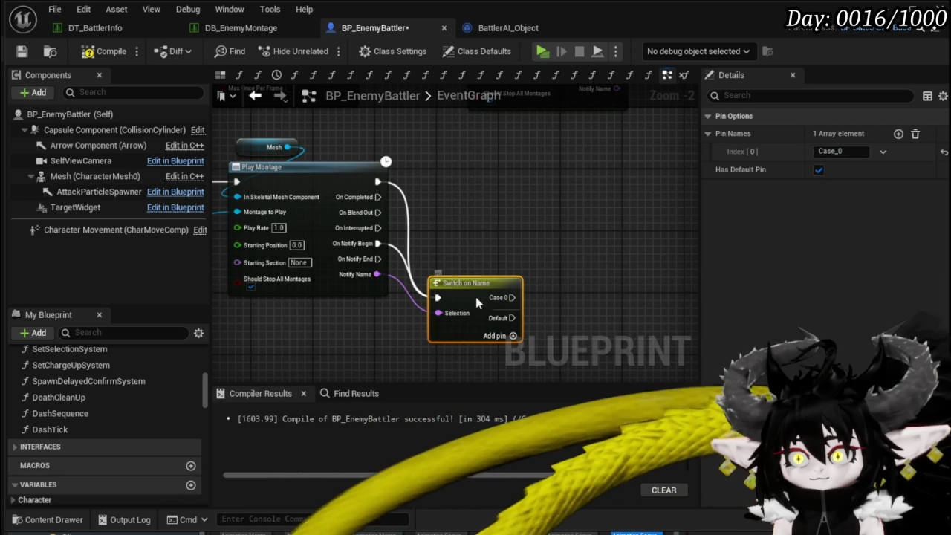
pyautogui.click(840, 151)
pyautogui.write('End')
pyautogui.press('Return')
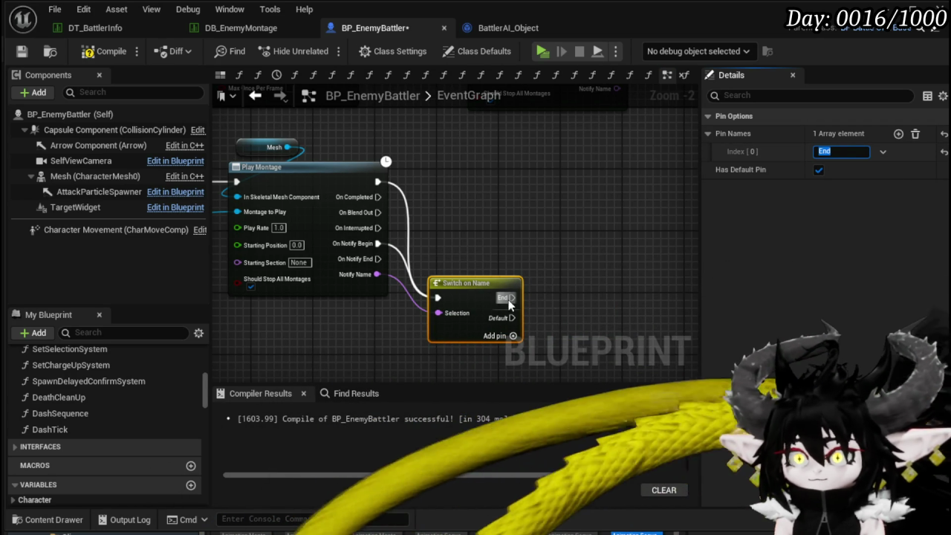
# Connect Stop Anim Montage to the End case and save BP_EnemyBattler.
pyautogui.moveTo(510, 299); pyautogui.dragTo(585, 300)
pyautogui.write('Stop ani')
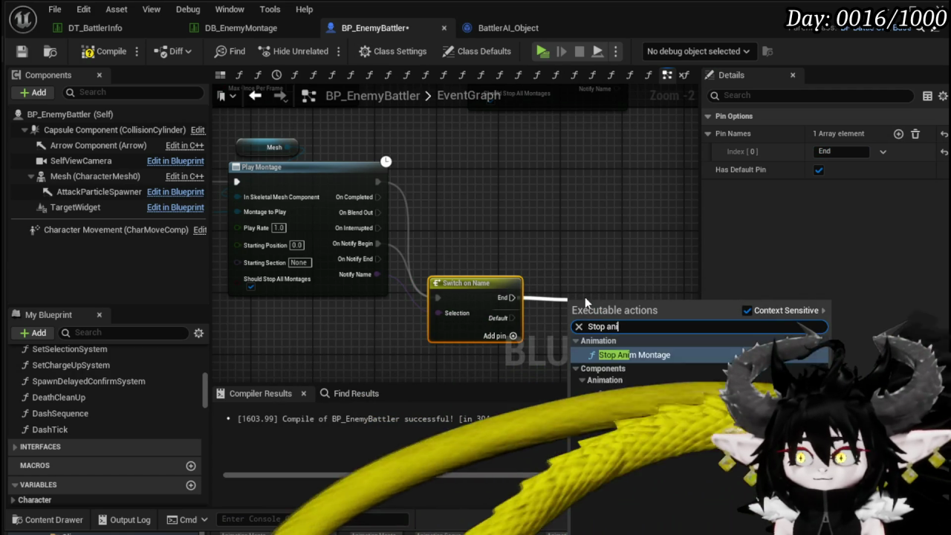
pyautogui.press('Return')
pyautogui.moveTo(601, 303); pyautogui.dragTo(589, 282)
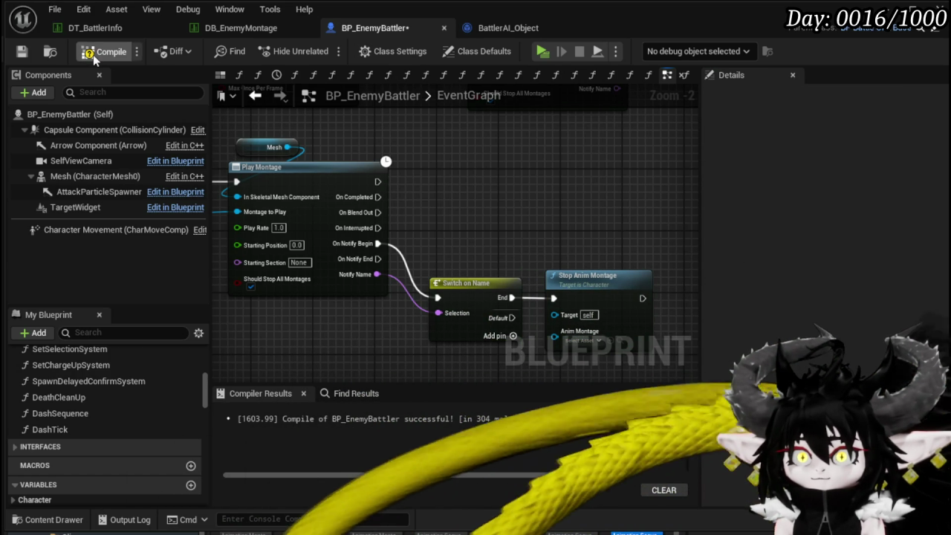
pyautogui.click(27, 53)
pyautogui.scroll(-1, 428, 176)
pyautogui.moveTo(428, 176); pyautogui.dragTo(573, 200)
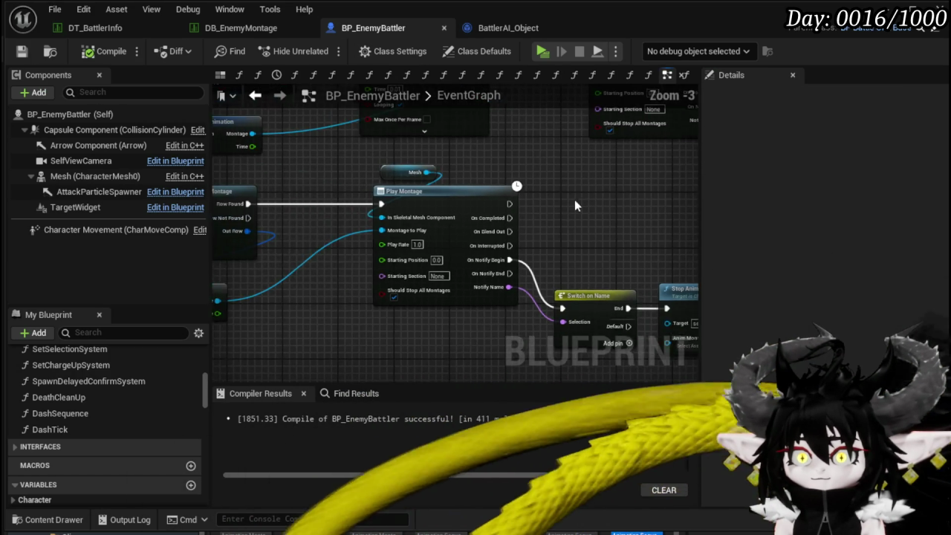
# Close the blueprint editor, play-test standalone walking toward the slime, then stop and save all.
pyautogui.moveTo(346, 262); pyautogui.dragTo(466, 255)
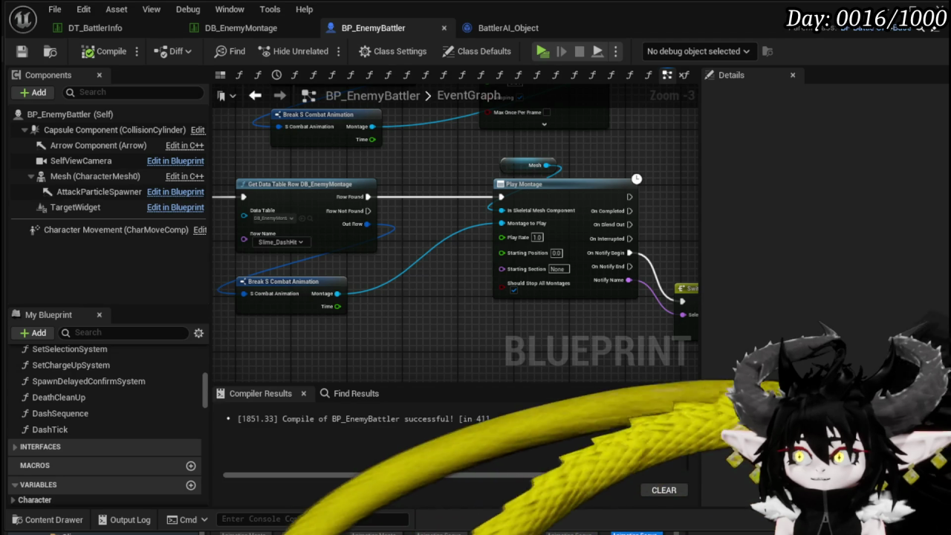
pyautogui.click(884, 10)
pyautogui.click(320, 48)
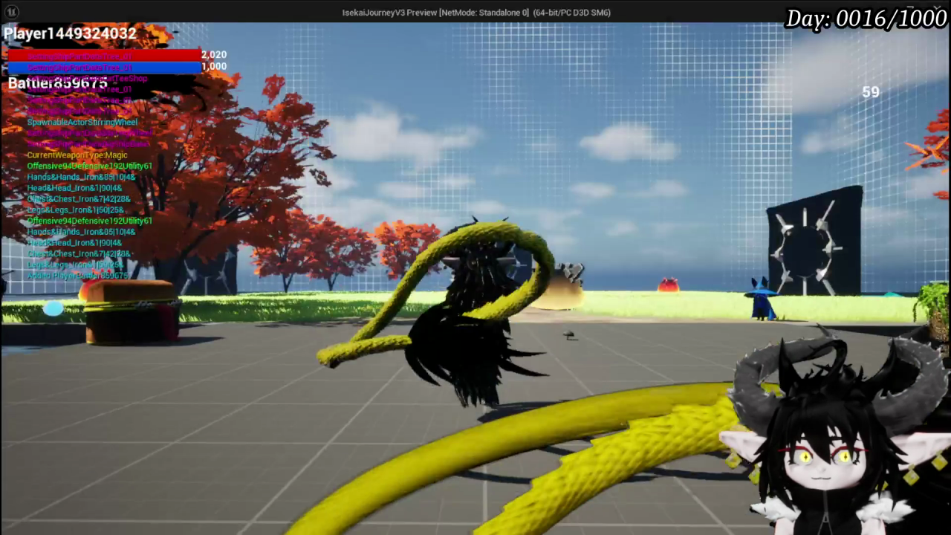
pyautogui.press('w')
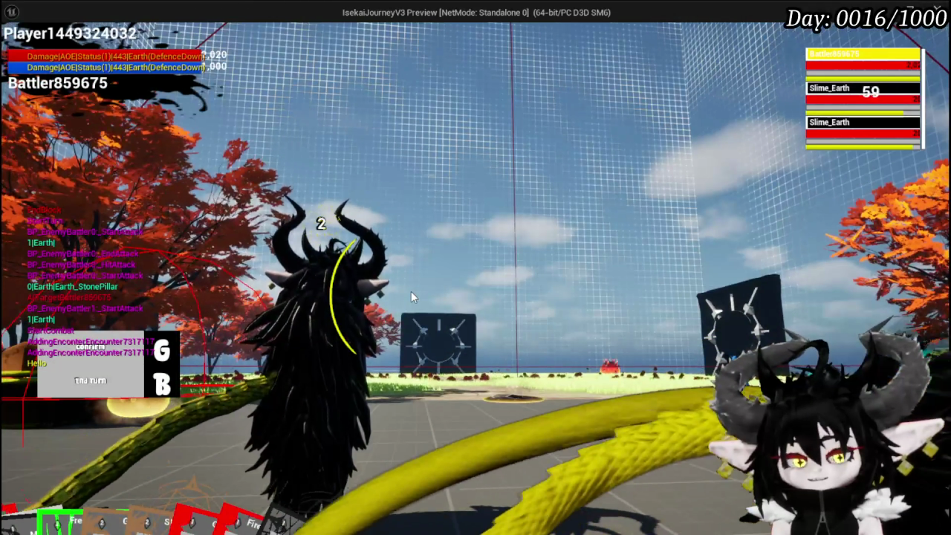
pyautogui.press('Escape')
pyautogui.hotkey('ctrl', 's')
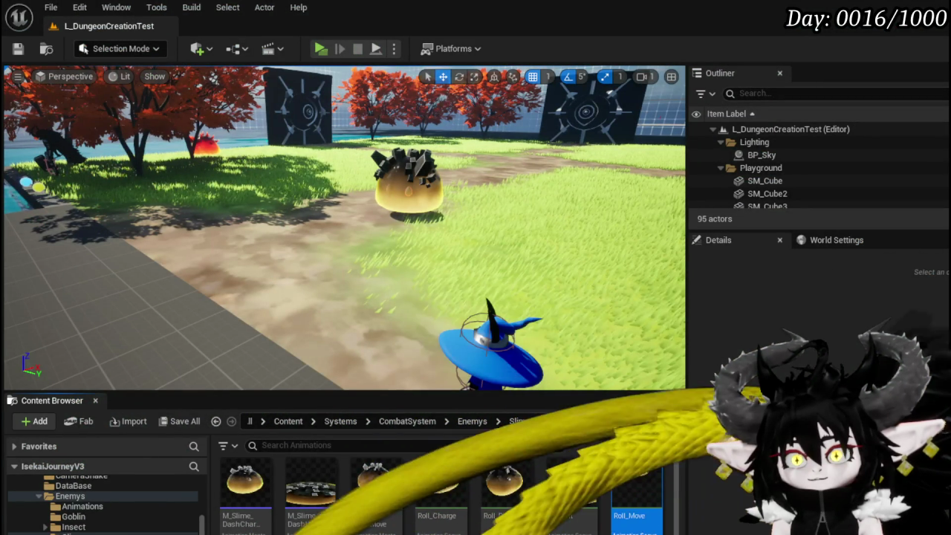
# Inspect the M_Slime_DashHit montage and its Roll_Hit animation, then review the ExecuteAction graph nodes.
pyautogui.doubleClick(304, 490)
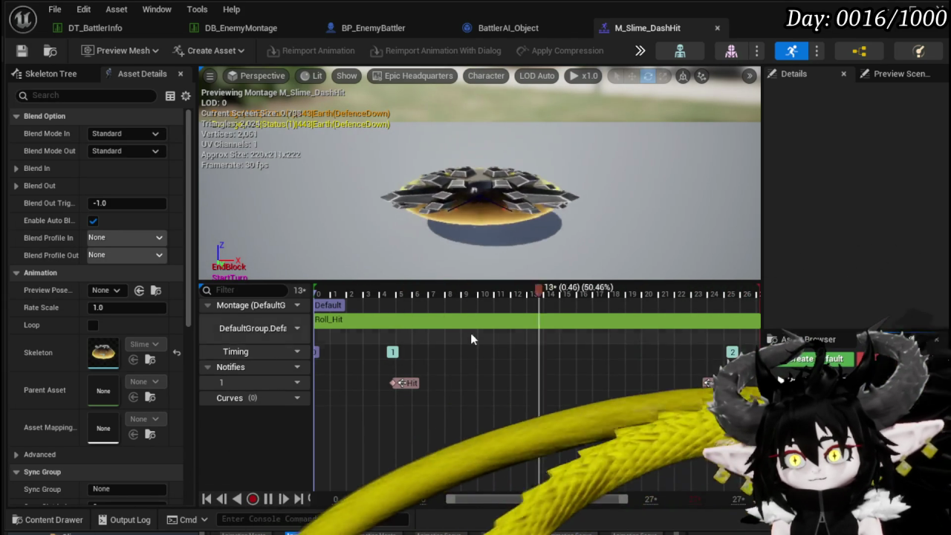
pyautogui.doubleClick(490, 319)
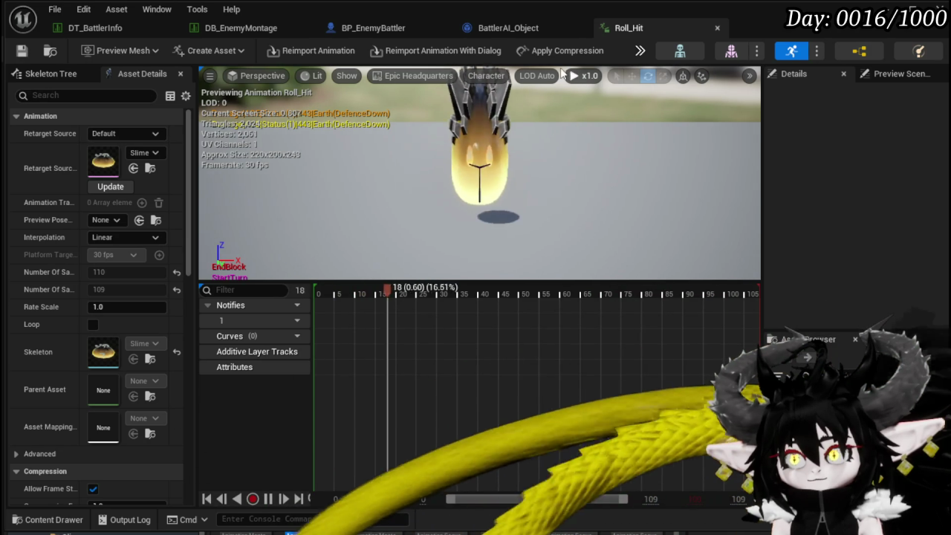
pyautogui.click(717, 28)
pyautogui.moveTo(609, 253); pyautogui.dragTo(542, 124)
pyautogui.moveTo(355, 307)
pyautogui.mouseDown()
pyautogui.moveTo(582, 202)
pyautogui.moveTo(720, 79)
pyautogui.mouseUp()
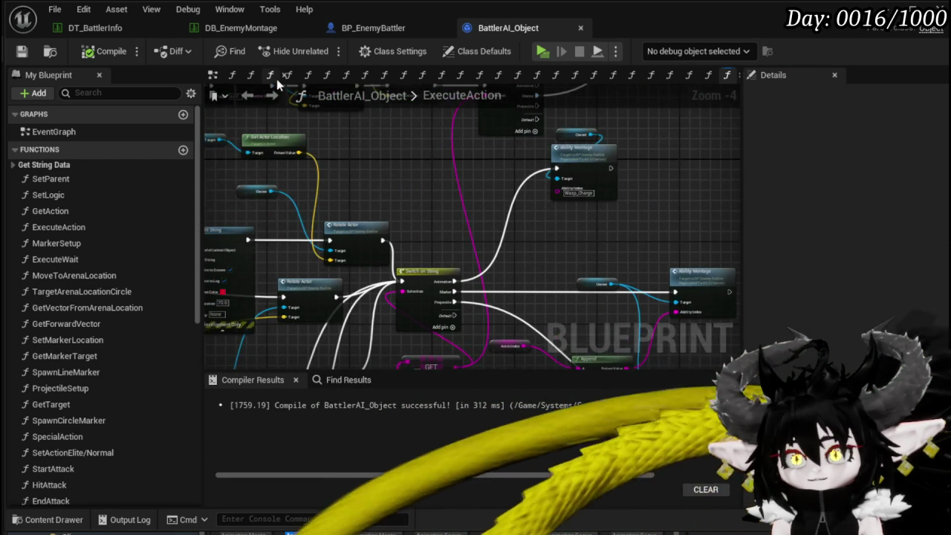
# In BP_EnemyBattler, wire Play Montage's On Completed pin into Stop Anim Montage.
pyautogui.click(364, 28)
pyautogui.moveTo(499, 307); pyautogui.dragTo(291, 279)
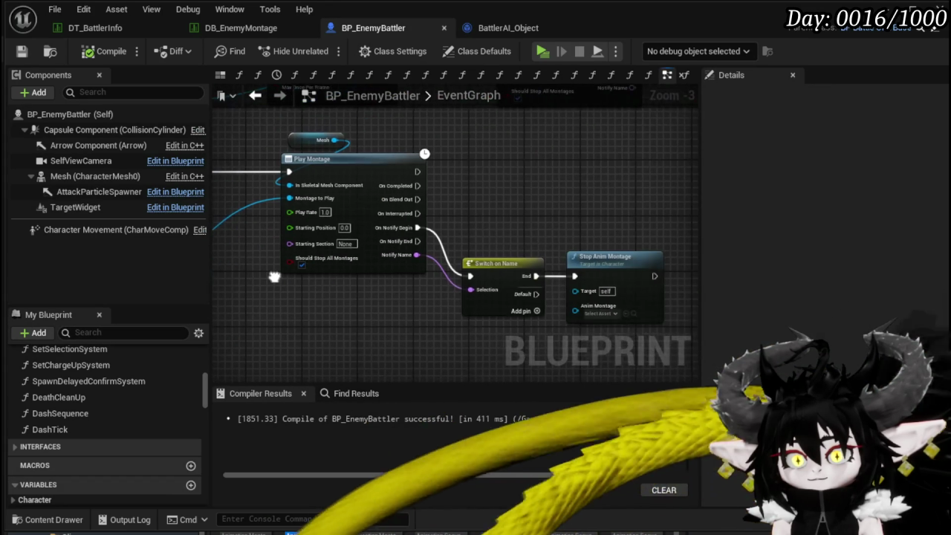
pyautogui.moveTo(546, 215); pyautogui.dragTo(472, 220)
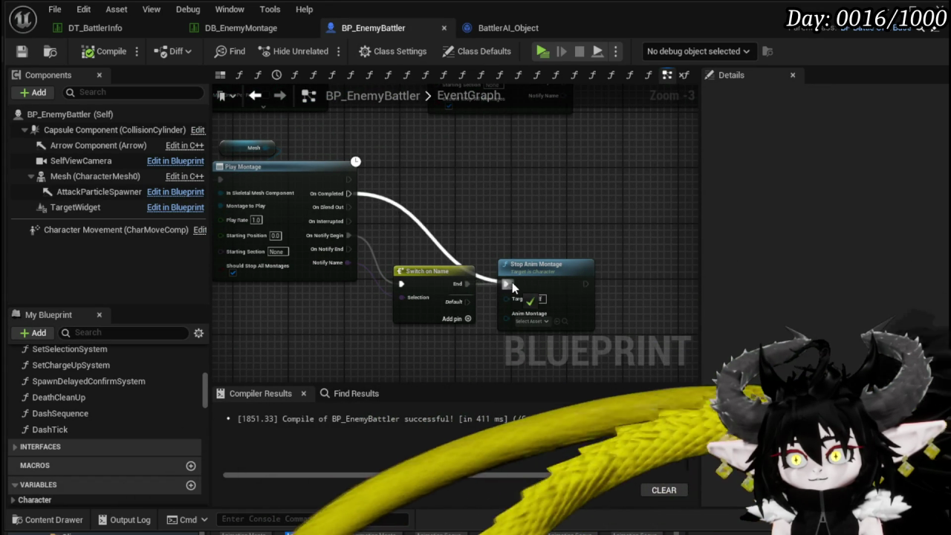
pyautogui.moveTo(512, 281); pyautogui.dragTo(508, 283)
pyautogui.moveTo(527, 271); pyautogui.dragTo(525, 236)
pyautogui.moveTo(421, 216); pyautogui.dragTo(710, 237)
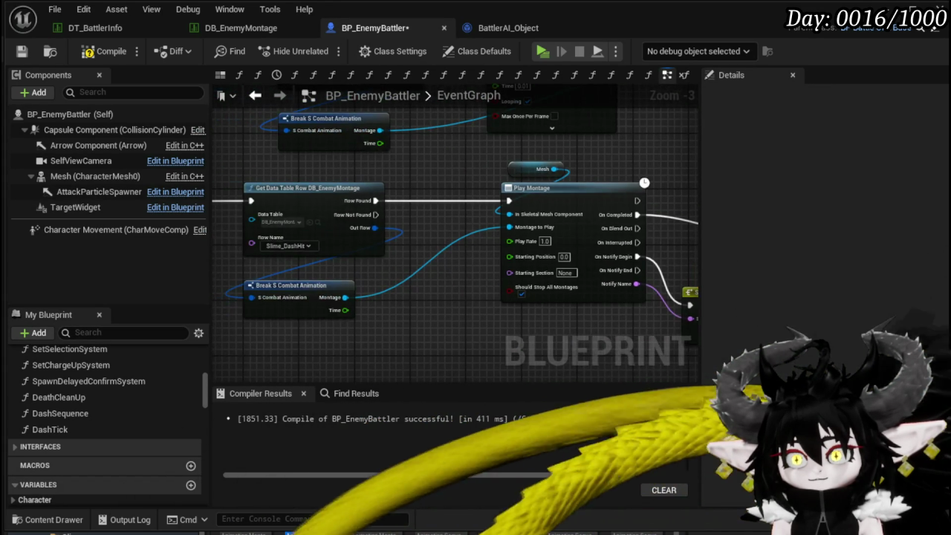
pyautogui.moveTo(387, 297)
pyautogui.mouseDown()
pyautogui.moveTo(456, 286)
pyautogui.moveTo(291, 283)
pyautogui.mouseUp()
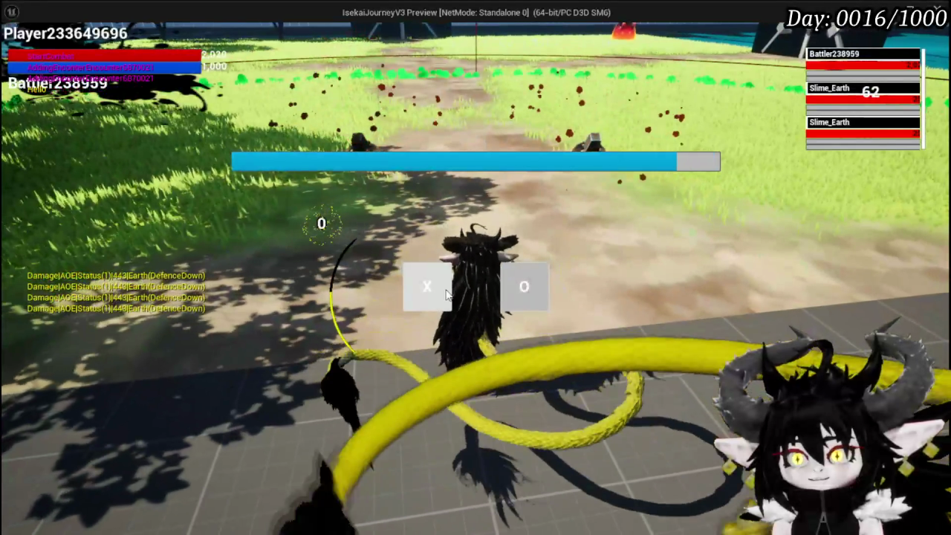
# Continue the battle turn in the running play test.
pyautogui.click(447, 295)
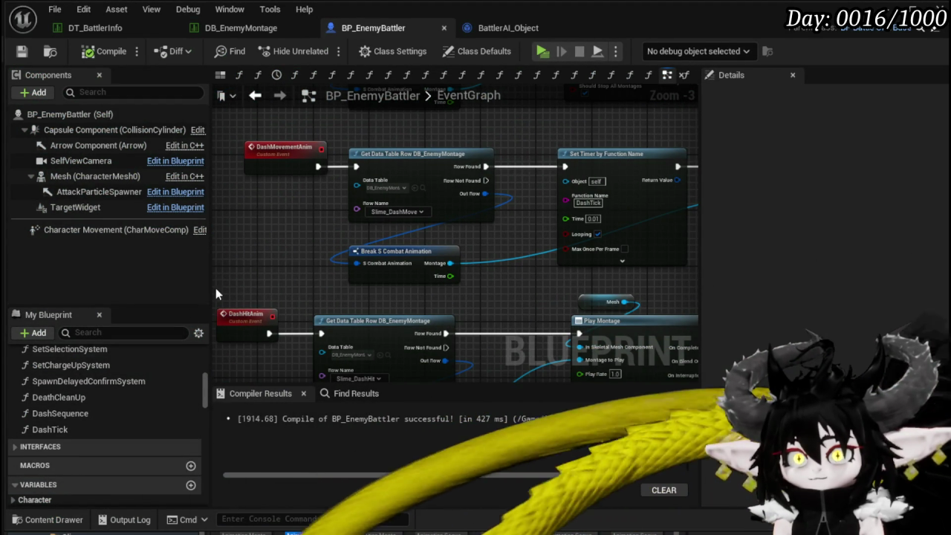
# In DashTick, select Dash Time Handler, Clear and Invalidate Timer by Handle and SET Dash Speed.
pyautogui.doubleClick(88, 431)
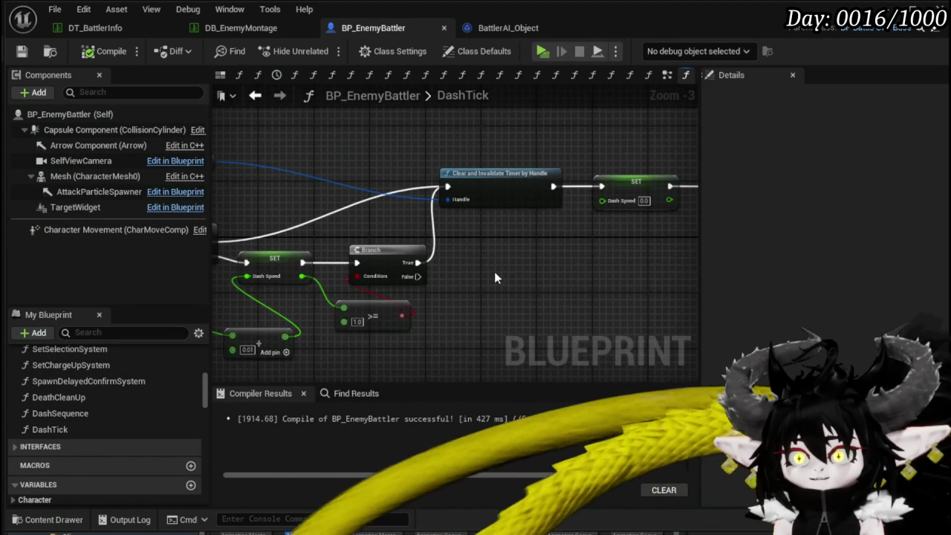
pyautogui.moveTo(291, 163); pyautogui.dragTo(355, 149)
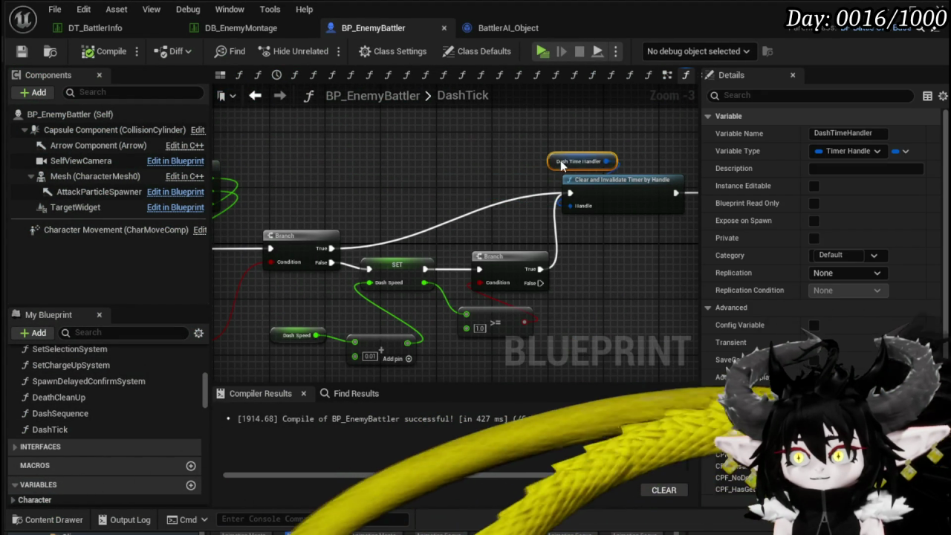
pyautogui.keyDown('ctrl'); pyautogui.click(617, 180); pyautogui.keyUp('ctrl')
pyautogui.moveTo(635, 258)
pyautogui.mouseDown()
pyautogui.moveTo(381, 245)
pyautogui.moveTo(406, 242)
pyautogui.moveTo(371, 265)
pyautogui.moveTo(312, 214)
pyautogui.mouseUp()
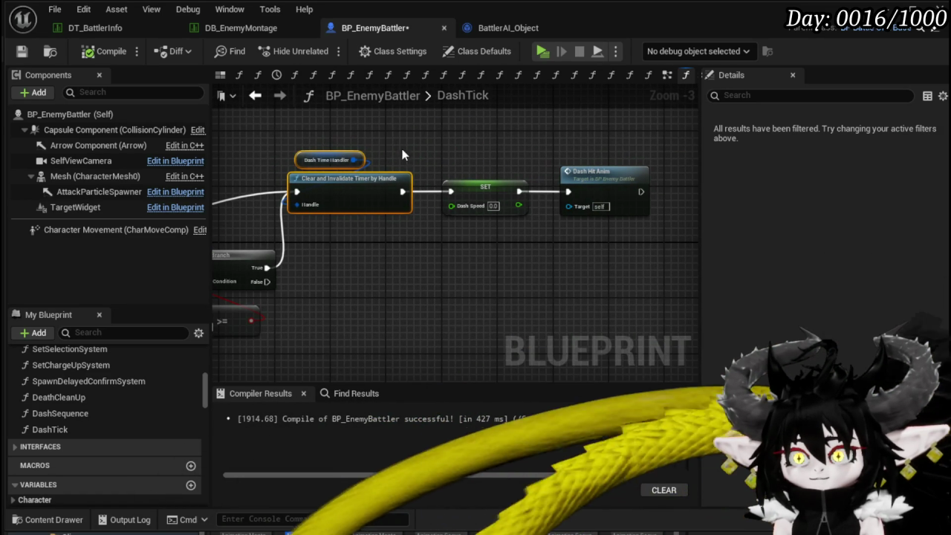
# Paste those nodes after the DashHitAnim event and wire SET Dash Speed into Get Data Table Row.
pyautogui.doubleClick(595, 173)
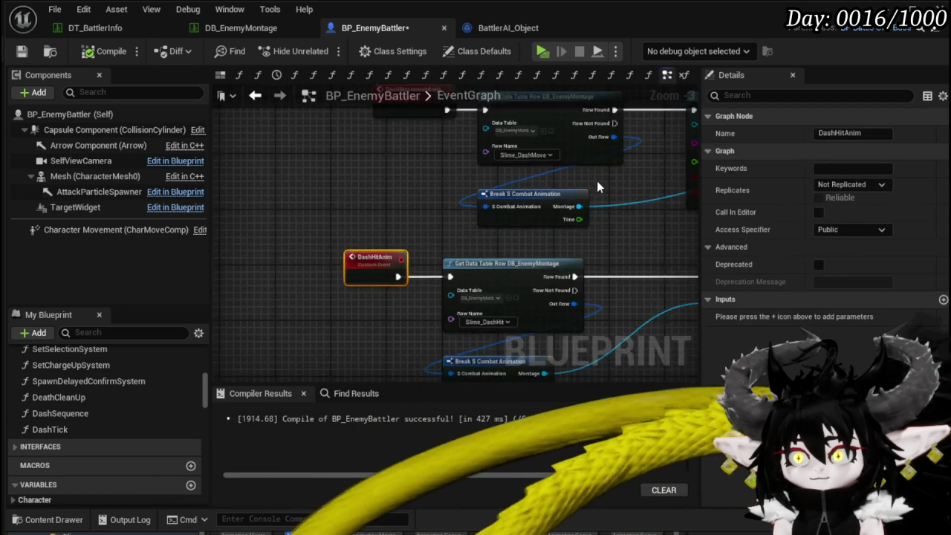
pyautogui.moveTo(358, 247); pyautogui.dragTo(401, 244)
pyautogui.moveTo(262, 219); pyautogui.dragTo(215, 220)
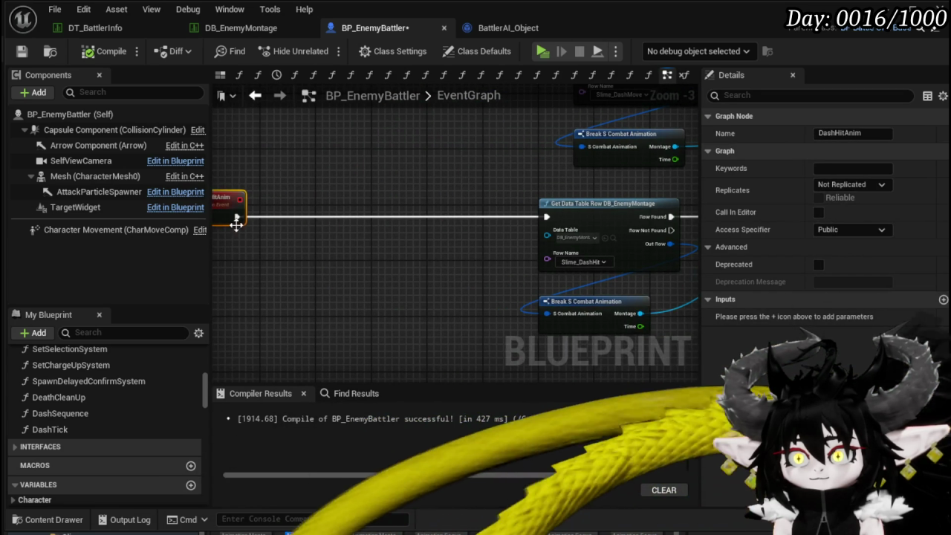
pyautogui.hotkey('ctrl', 'v')
pyautogui.moveTo(326, 262); pyautogui.dragTo(329, 219)
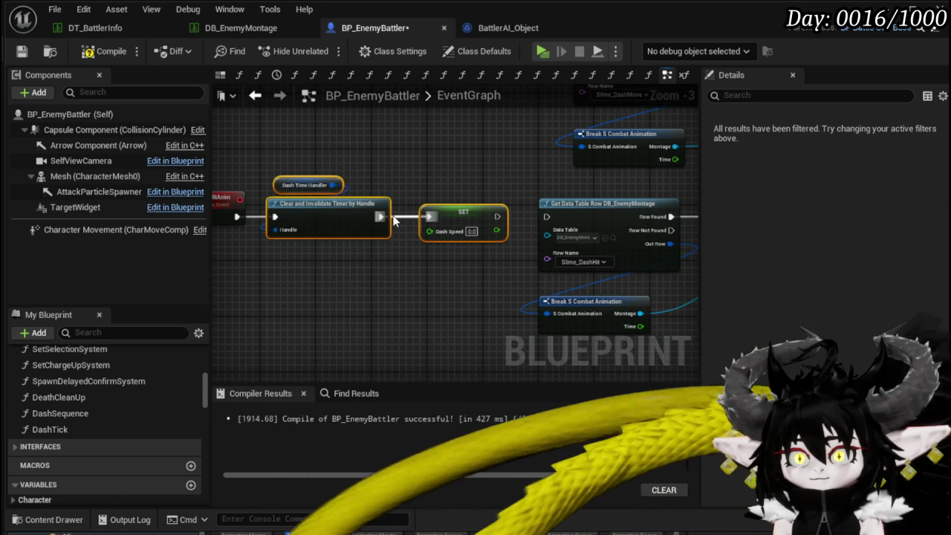
pyautogui.moveTo(549, 217); pyautogui.dragTo(549, 217)
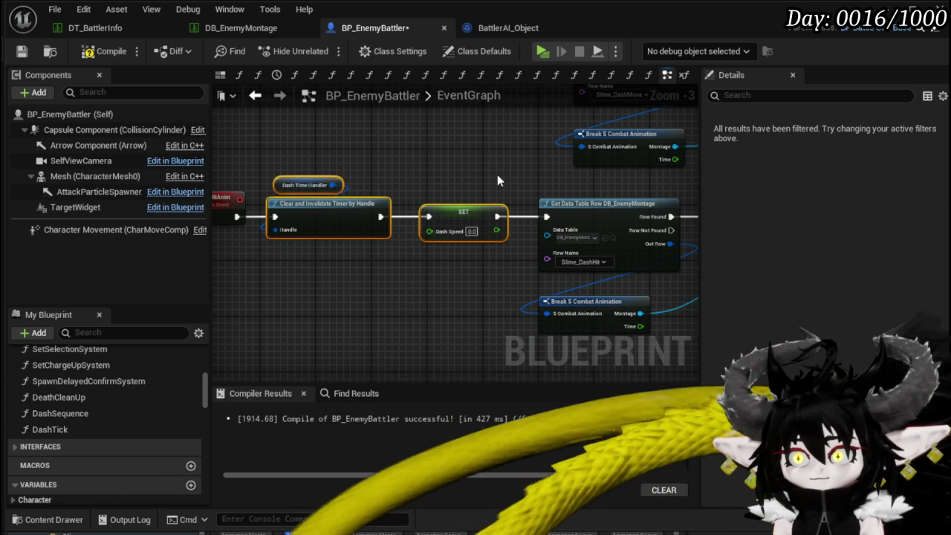
pyautogui.click(496, 175)
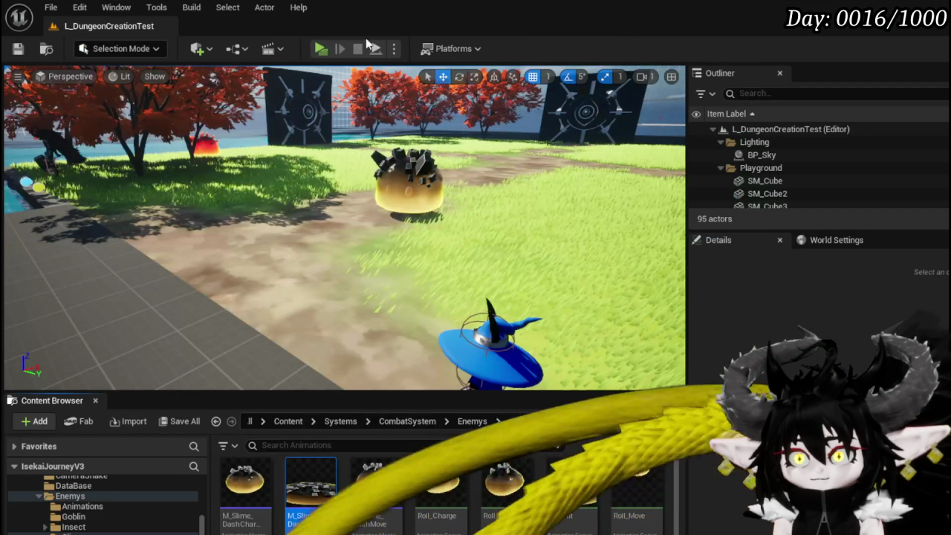
pyautogui.click(321, 48)
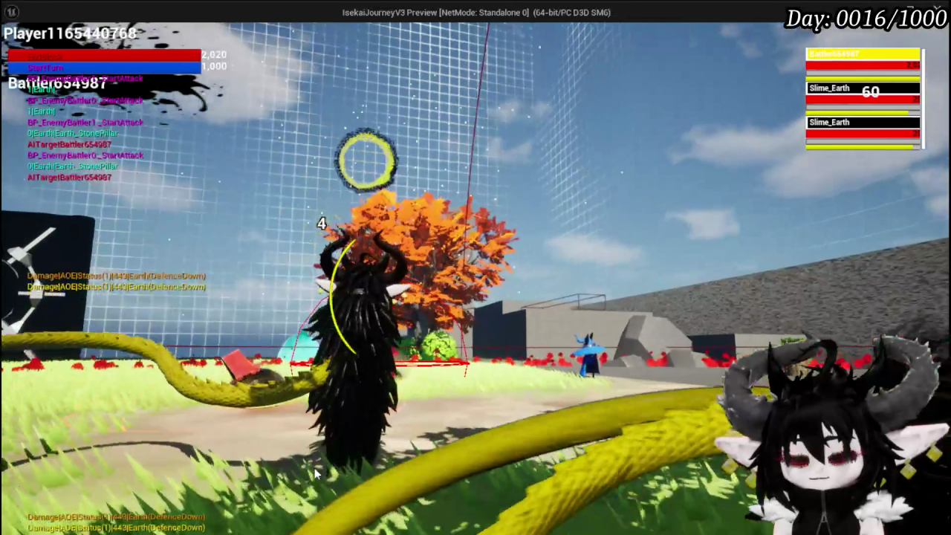
pyautogui.press('Escape')
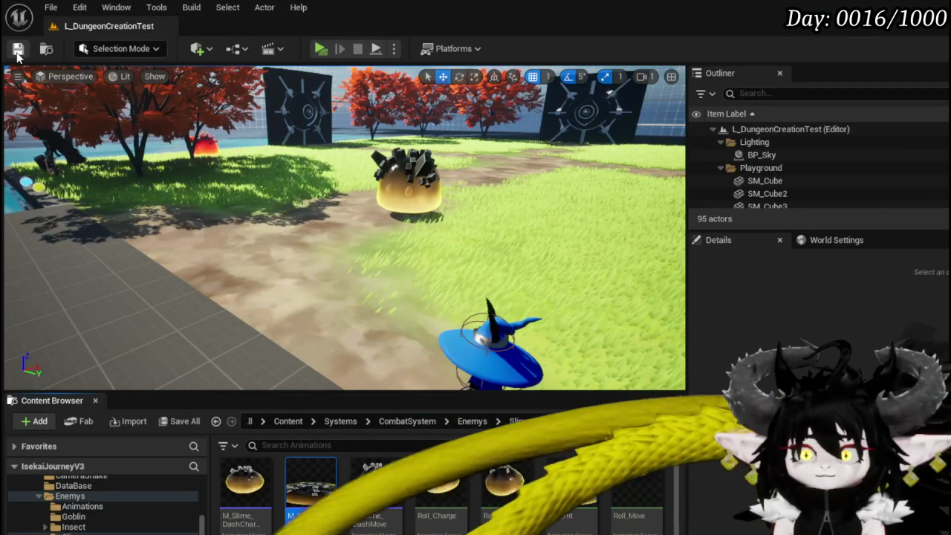